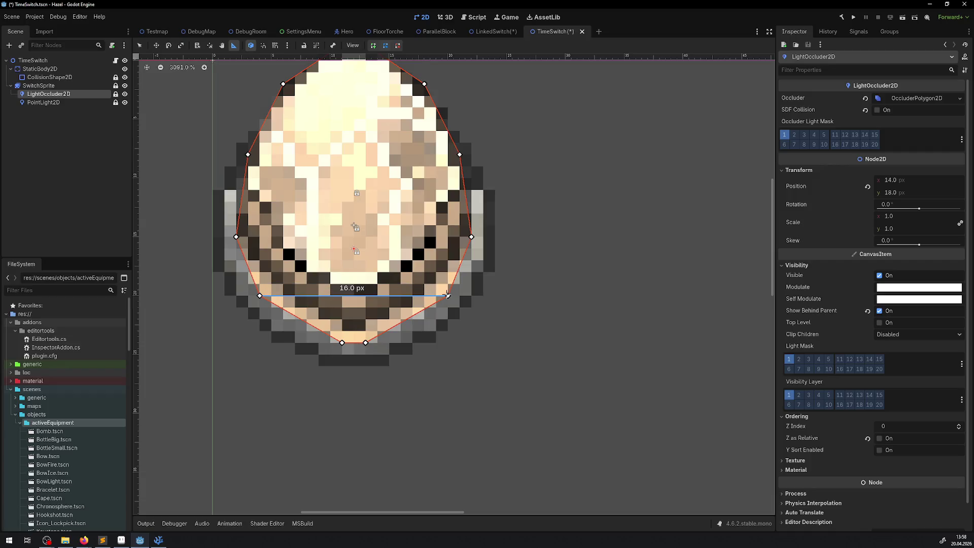
Step: Merge the egg occluder's two bottom vertices into one centred point, save TimeSwitch, and run the game
key(ctrl+s)
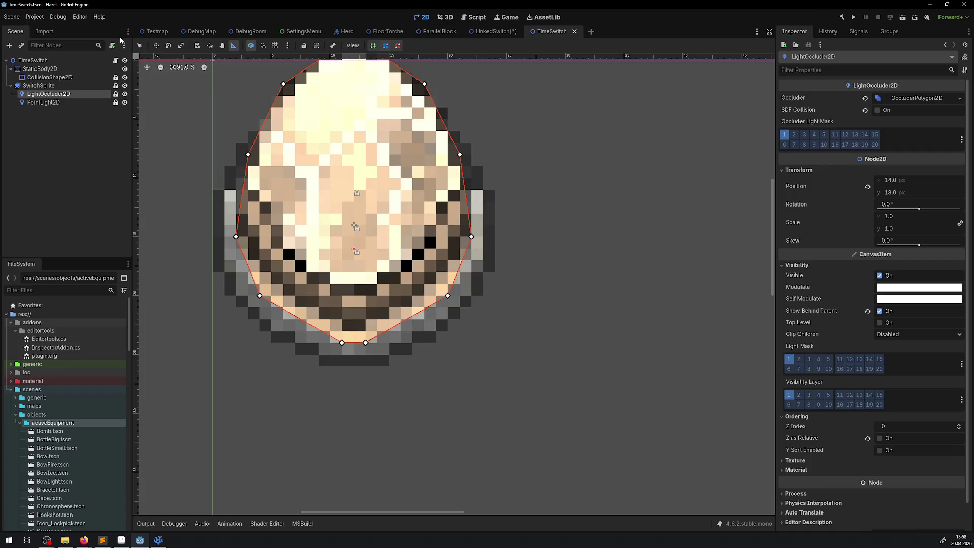
scroll(275, 112, down, 4)
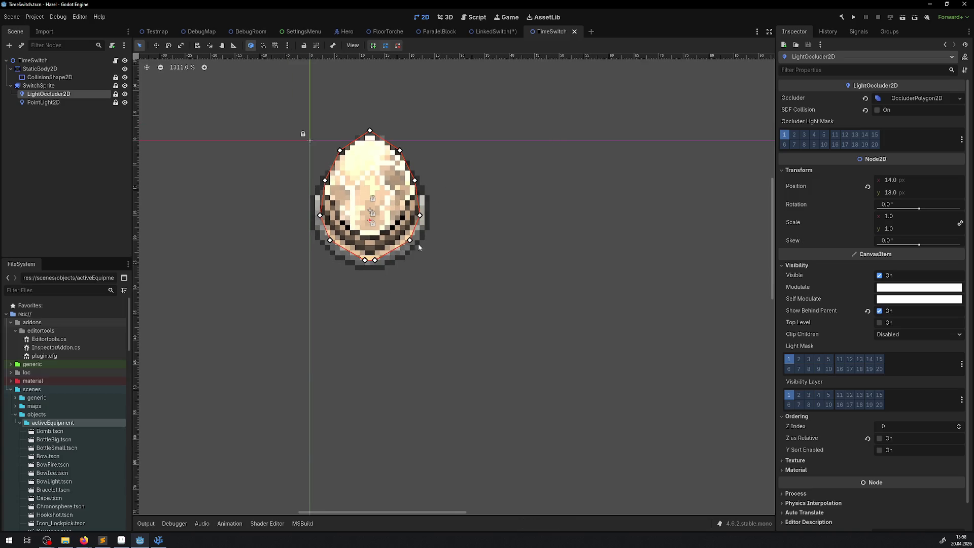
scroll(420, 247, up, 2)
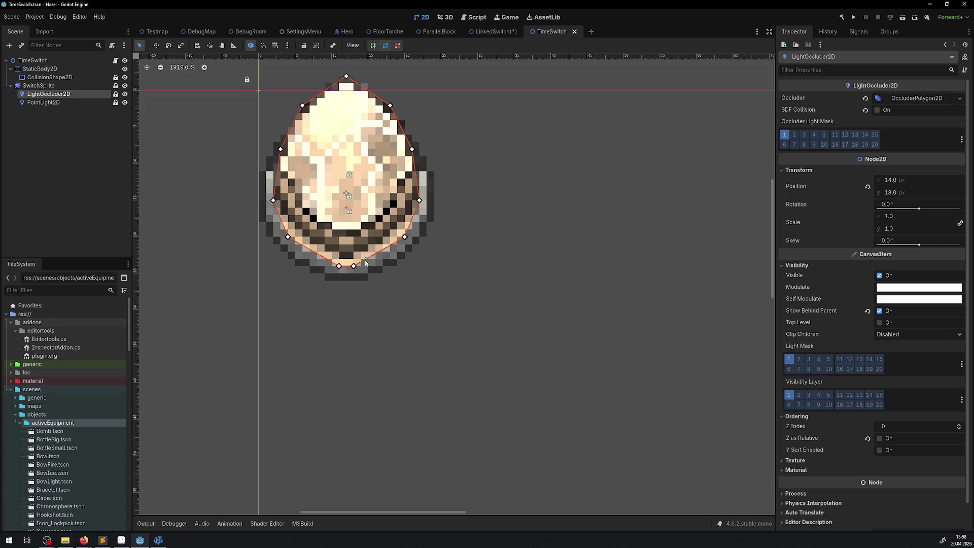
scroll(354, 277, up, 3)
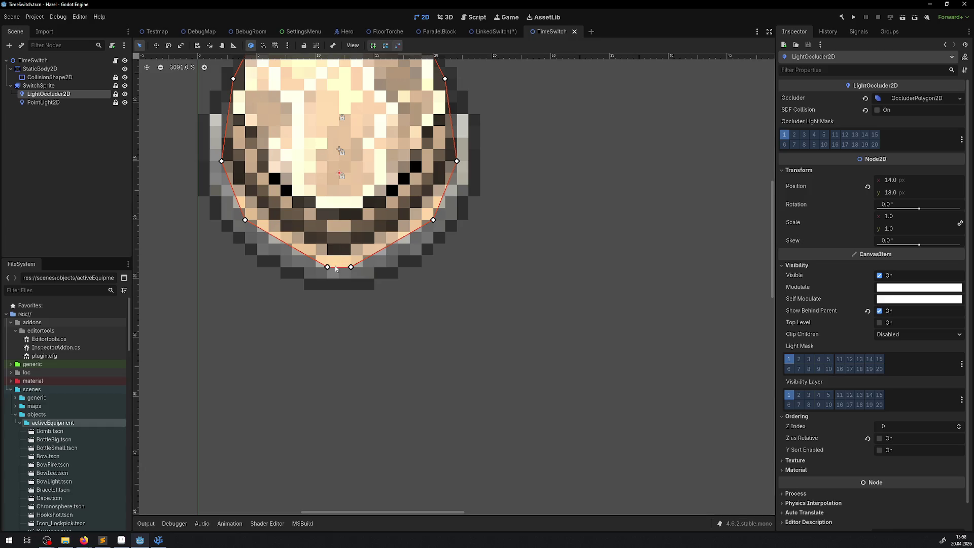
right_click(351, 267)
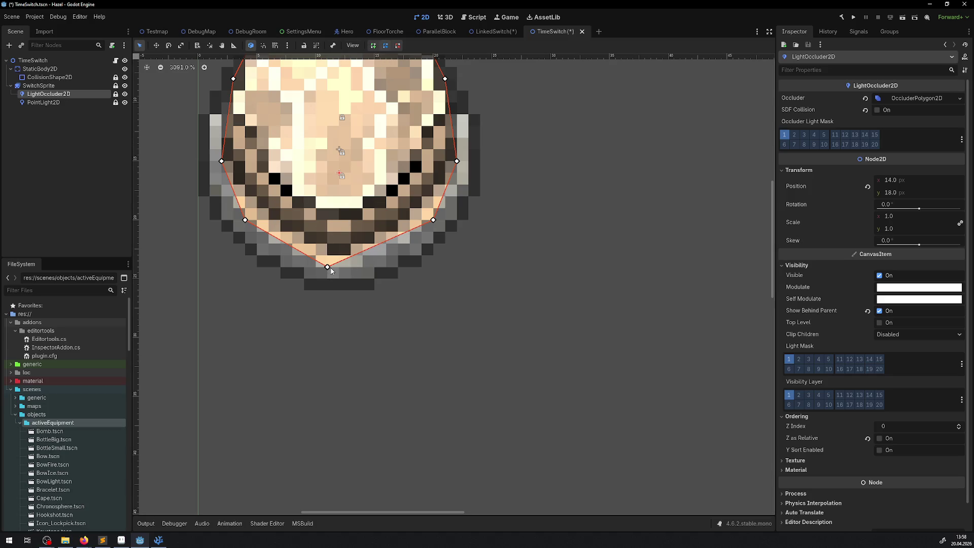
drag(328, 267, 339, 268)
key(ctrl+s)
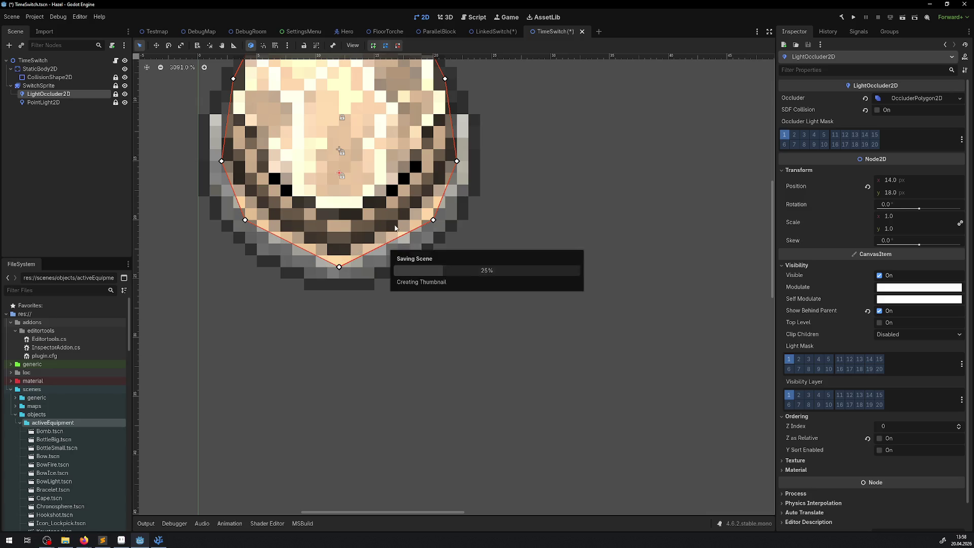
click(853, 17)
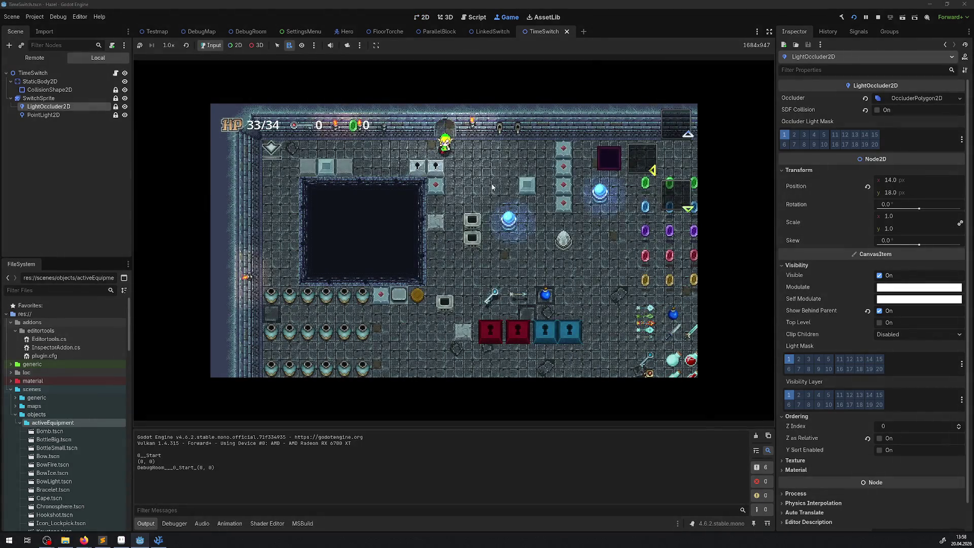
Step: Hide the side and Output panels, then walk the hero down, over and past the egg's left side
click(769, 32)
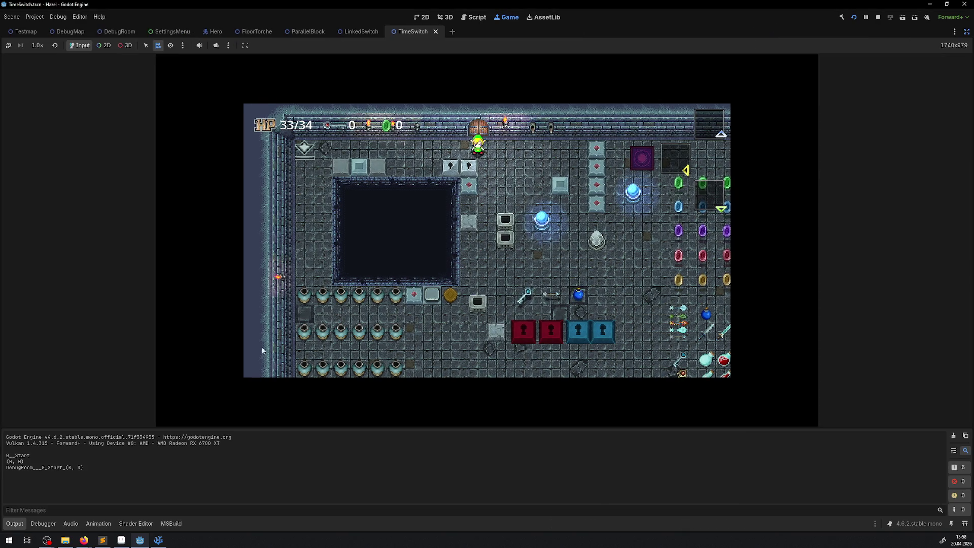
click(15, 524)
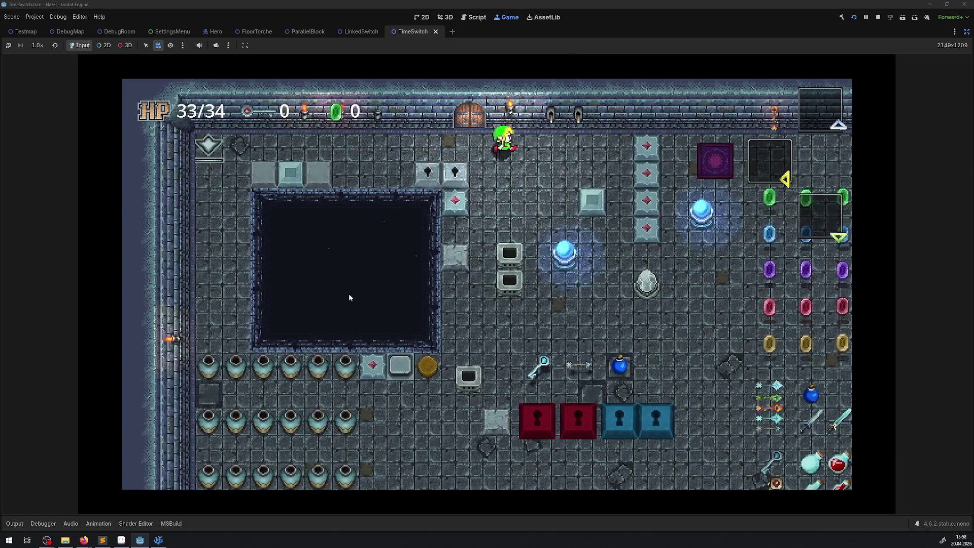
key(Down)
key(Right)
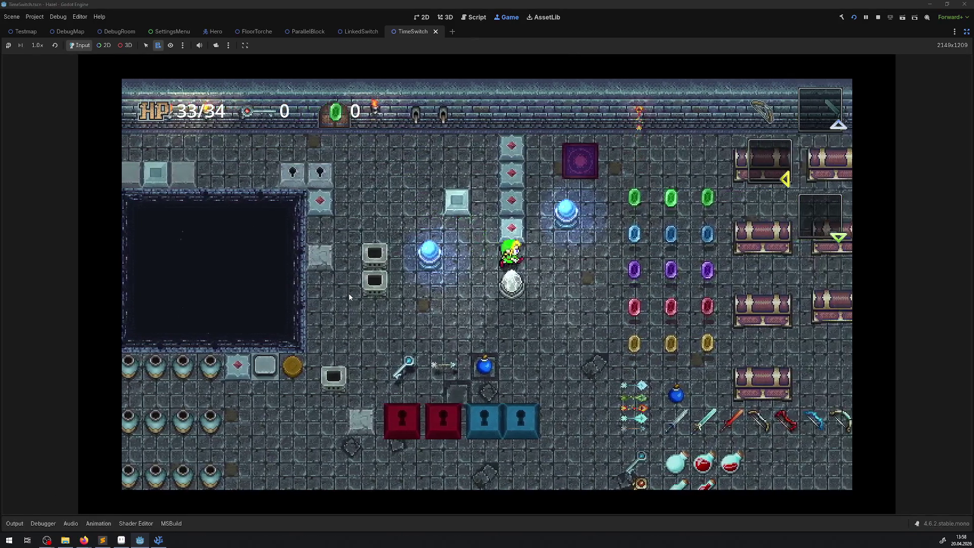
key(Up)
key(Left)
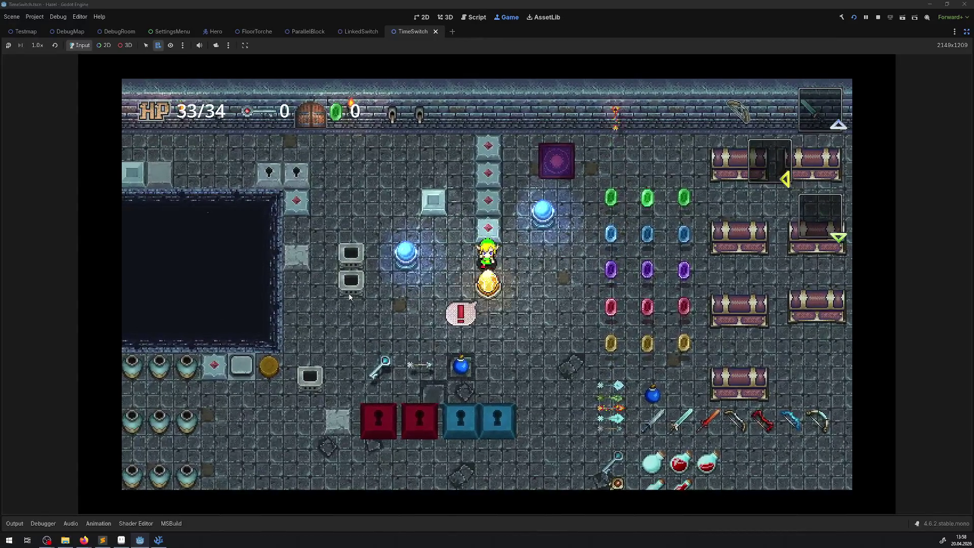
key(Down)
key(Left)
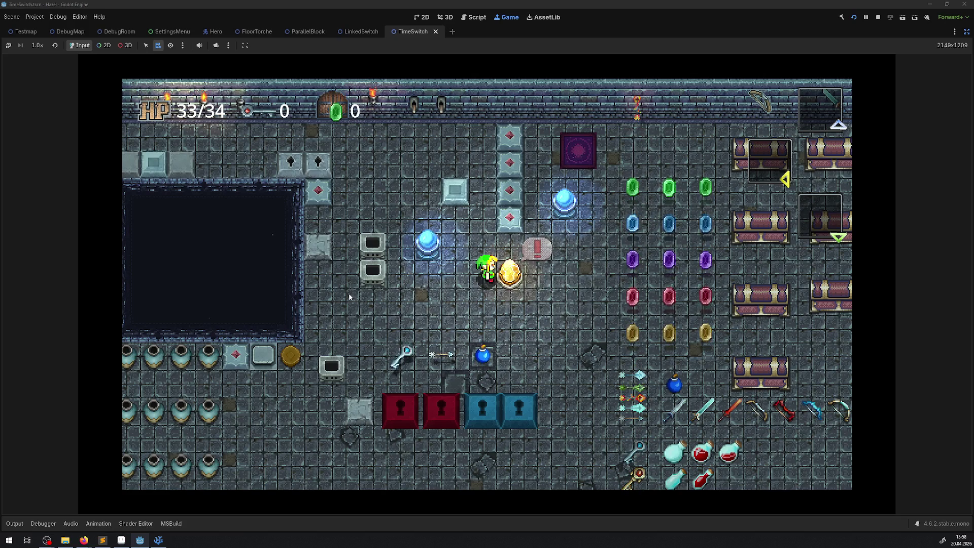
key(Down)
key(Right)
key(Up)
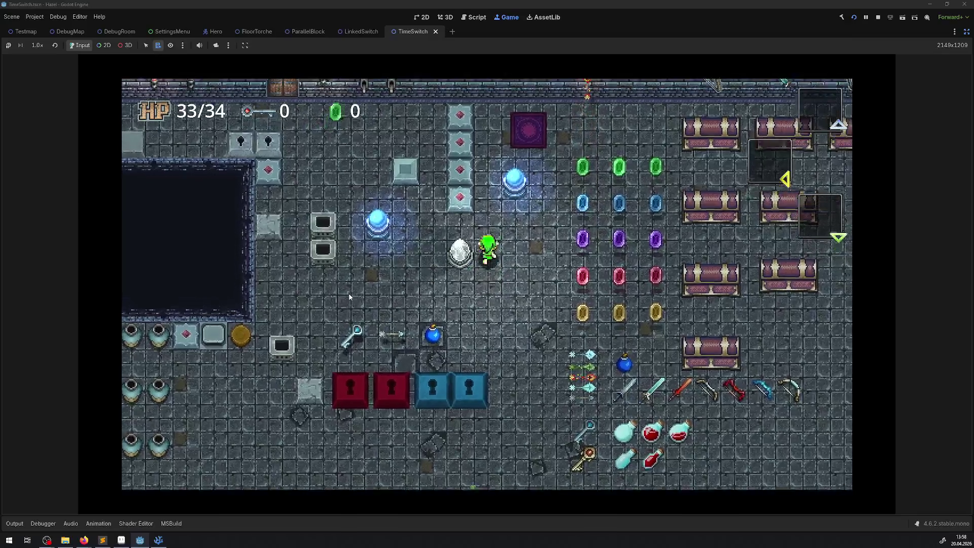
Step: Circle the hero repeatedly around the egg, ending above it facing upward
key(Up)
key(Left)
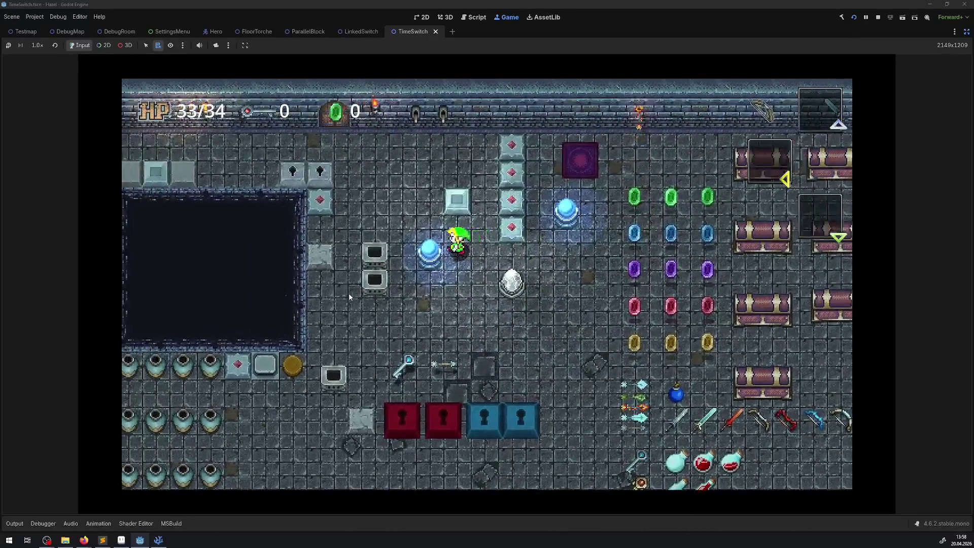
key(Right)
key(Down)
key(Left)
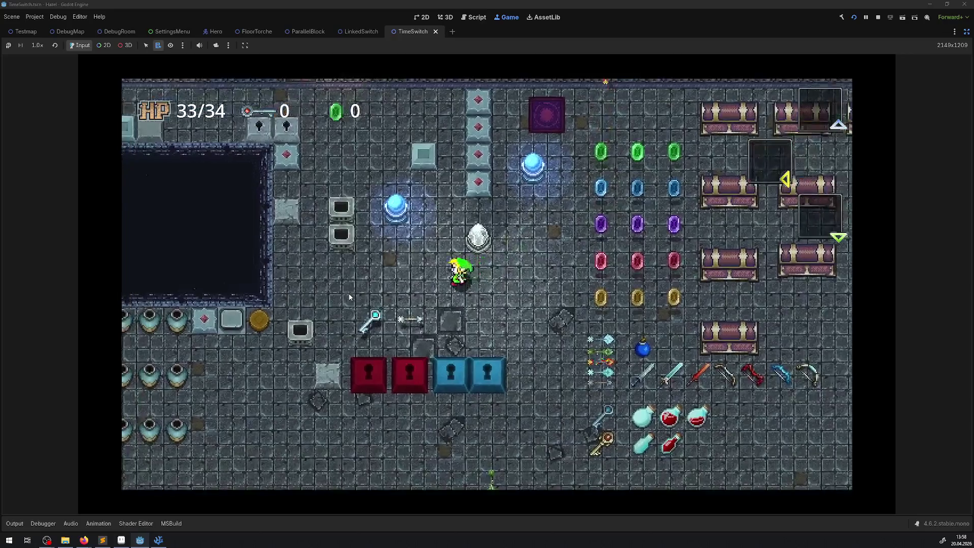
key(Up)
key(Left)
key(Right)
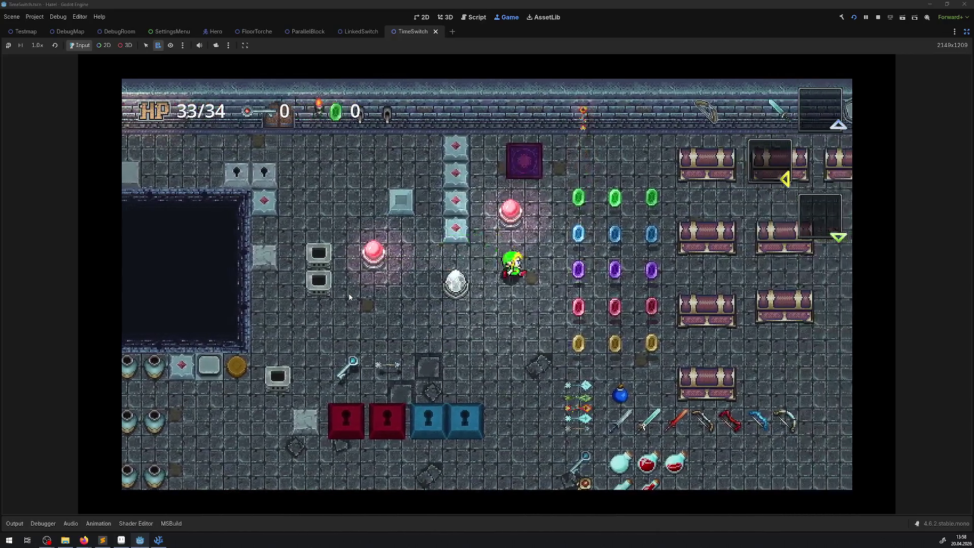
key(Down)
key(Up)
key(Left)
key(Right)
key(Left)
key(Down)
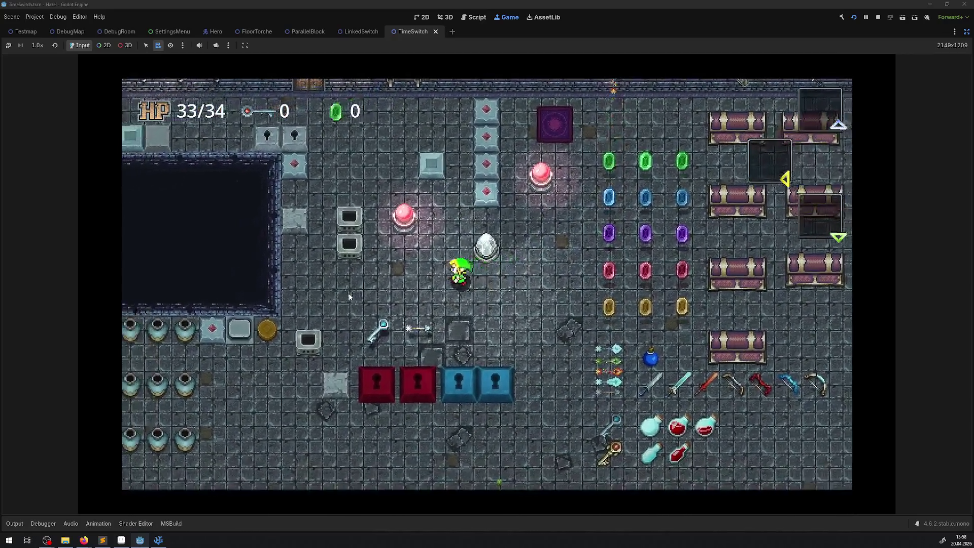
key(Right)
key(Up)
key(Left)
key(Right)
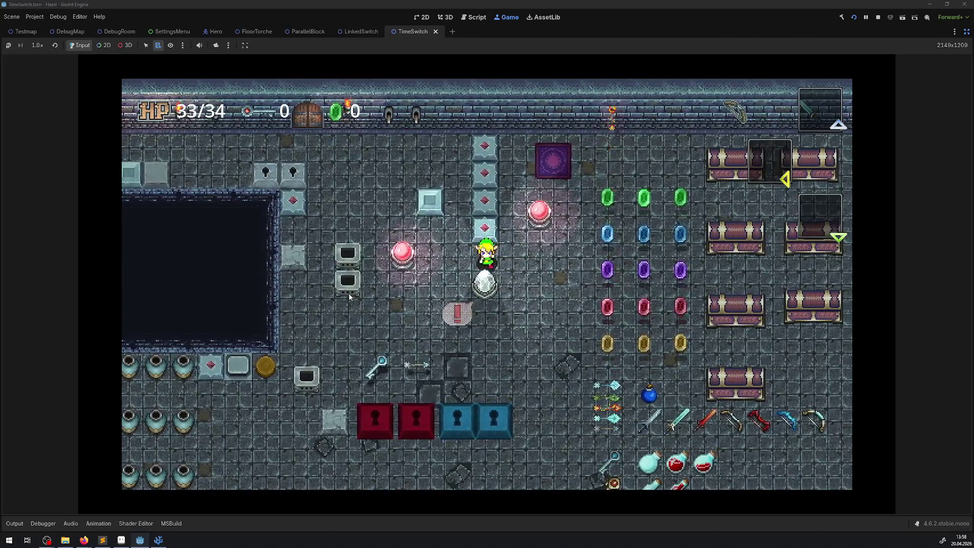
key(Up)
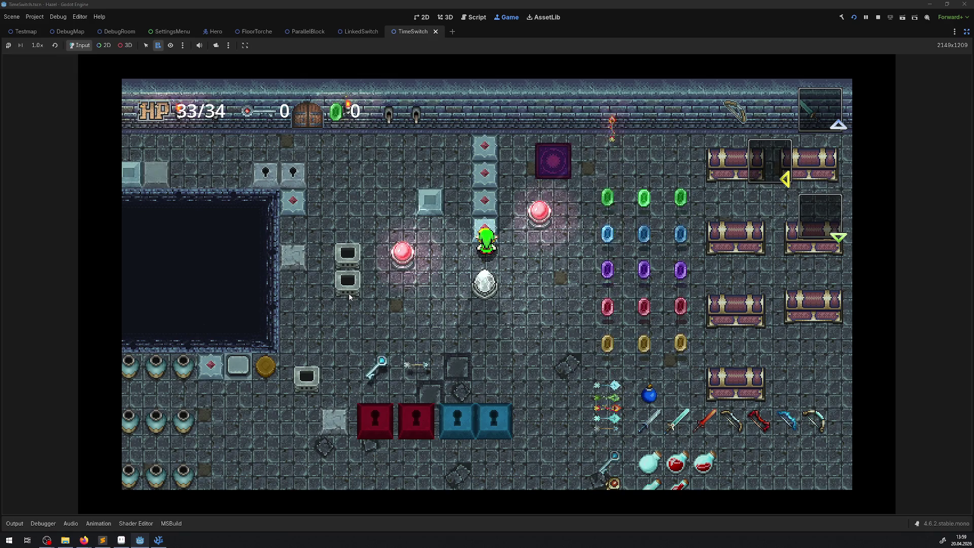
Step: Bring the hero below and back above the egg, then walk right into the rupees
key(Right)
key(Down)
key(Left)
key(Up)
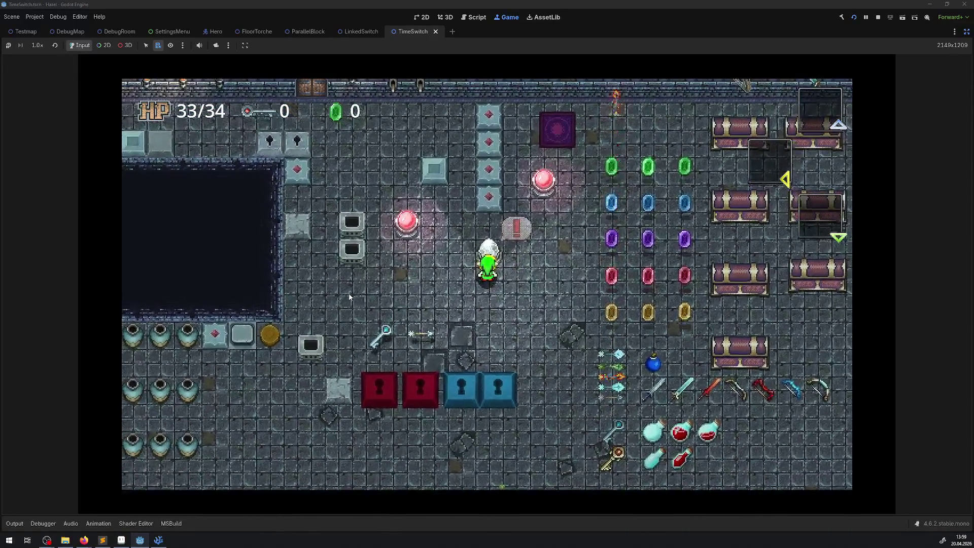
key(Left)
key(Up)
key(Right)
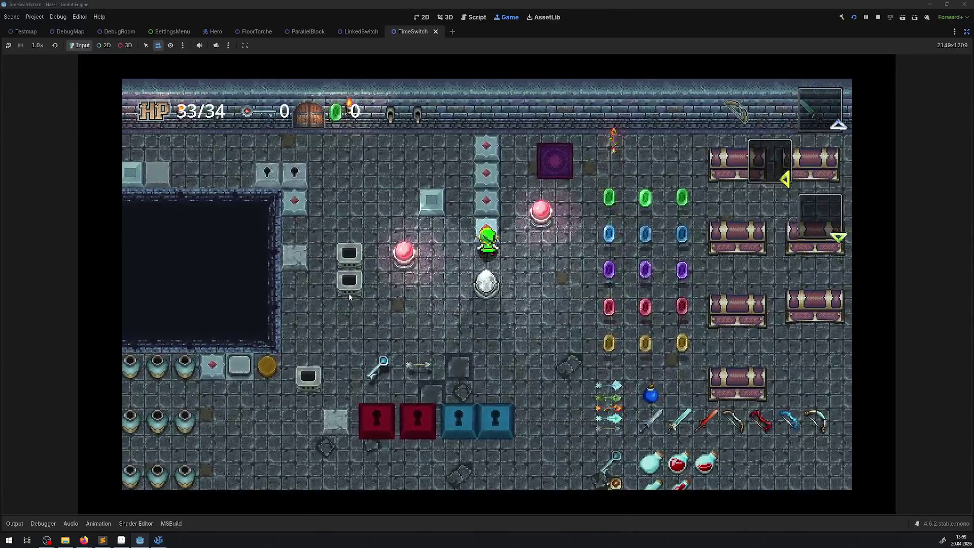
key(Down)
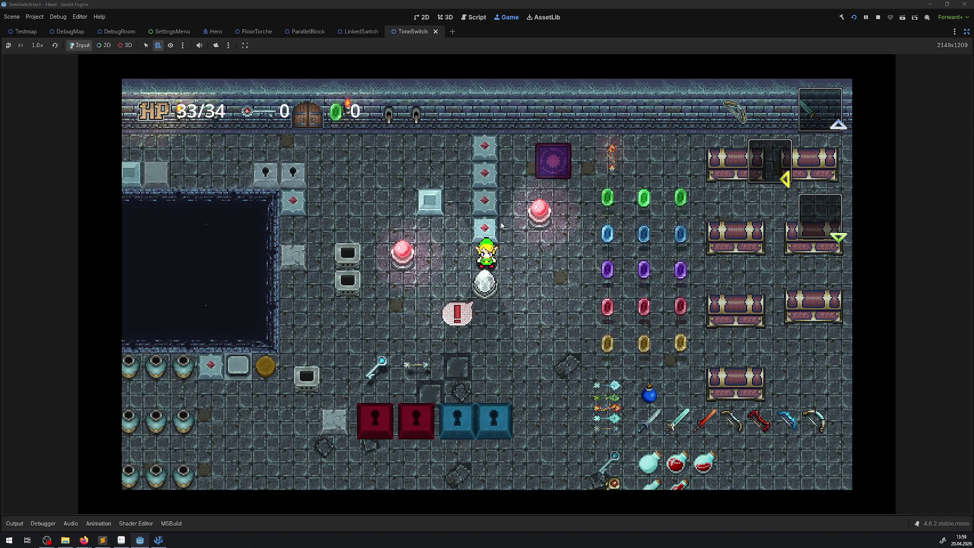
key(Right)
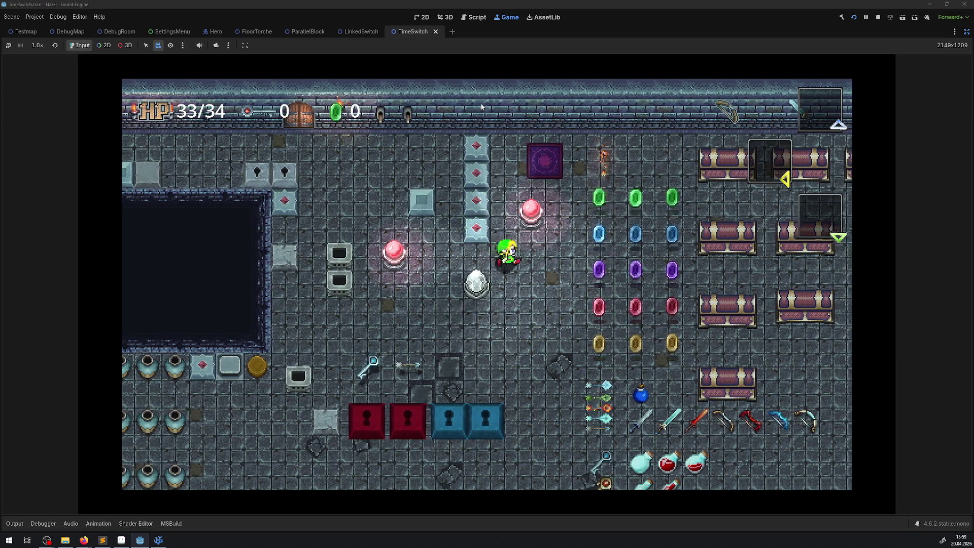
key(Right)
key(Down)
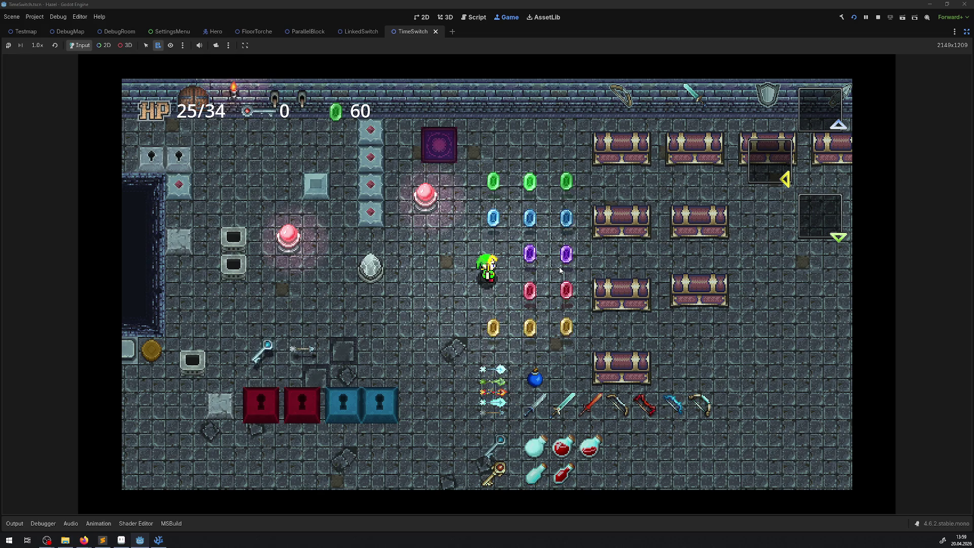
Step: Walk the hero right through the purple rupees past the chest rows to 180, then stop
key(Right)
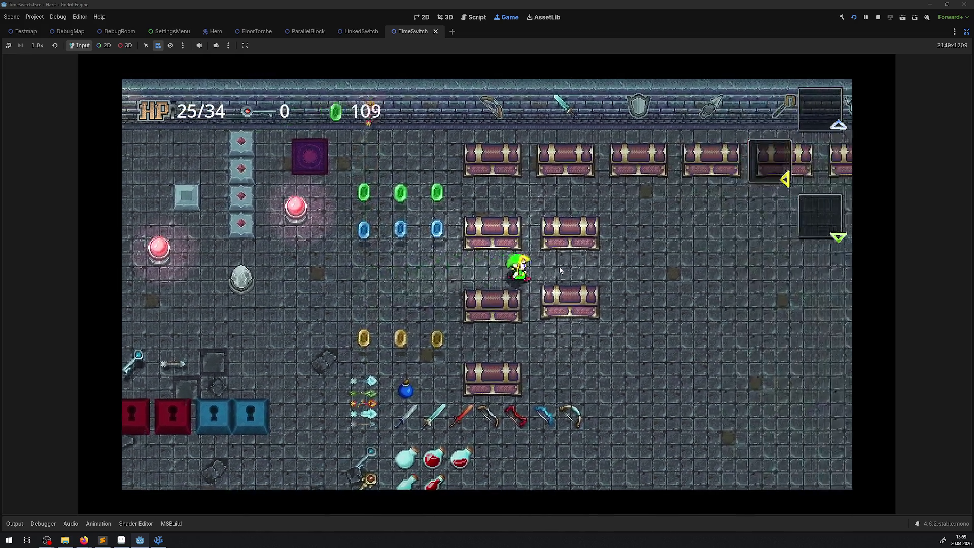
key(Right)
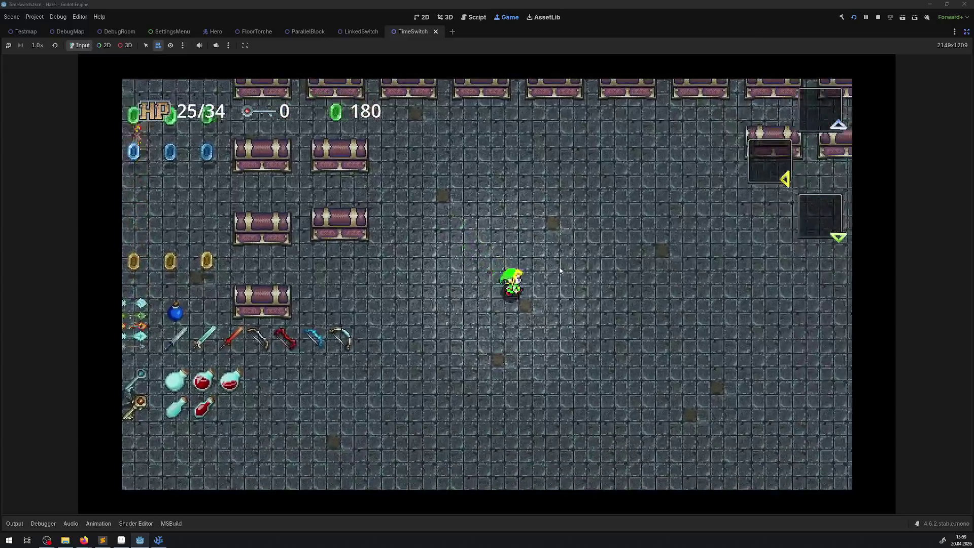
key(Right)
key(Up)
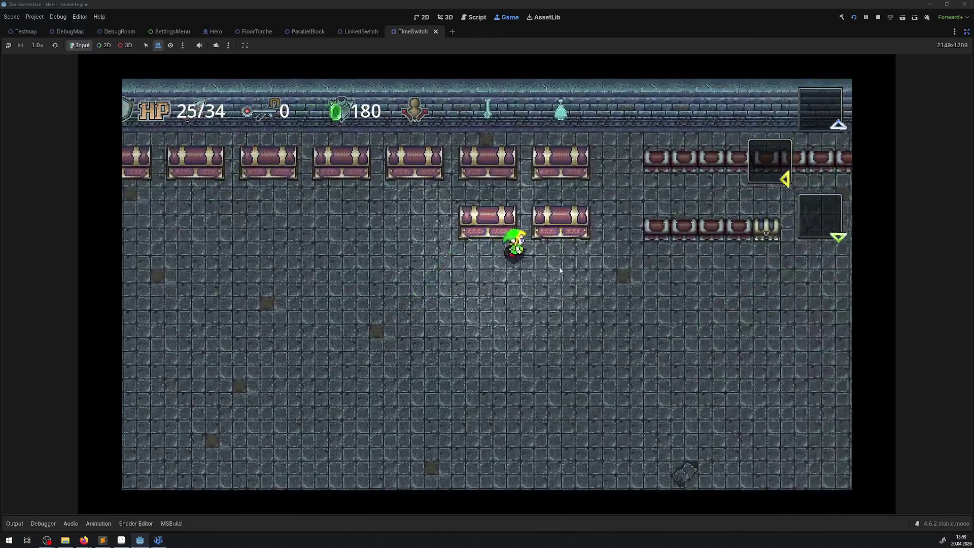
key(Right)
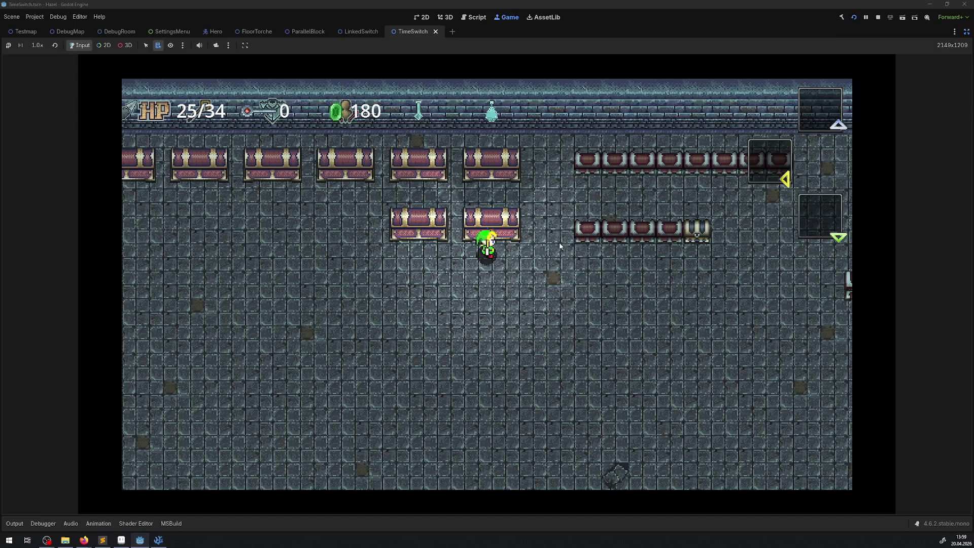
key(Right)
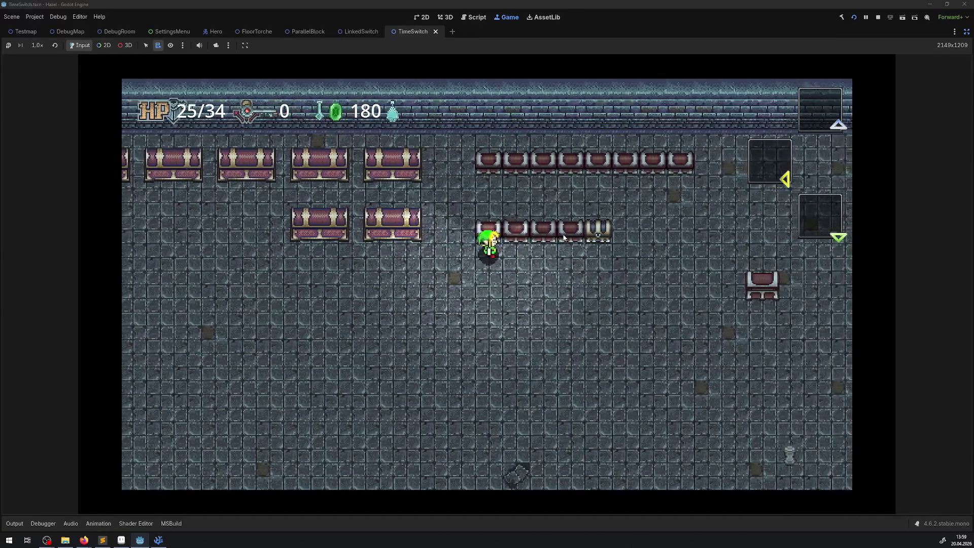
key(Down)
key(Right)
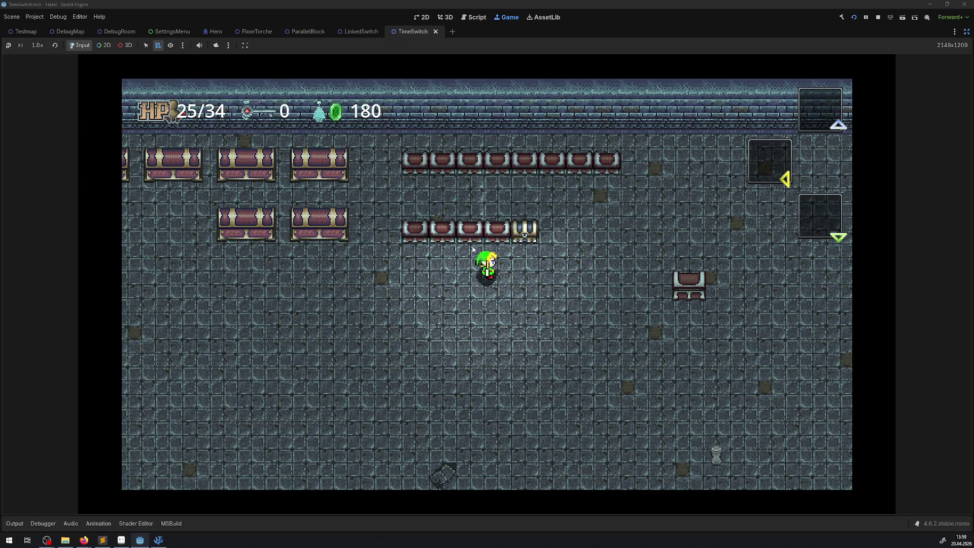
click(878, 18)
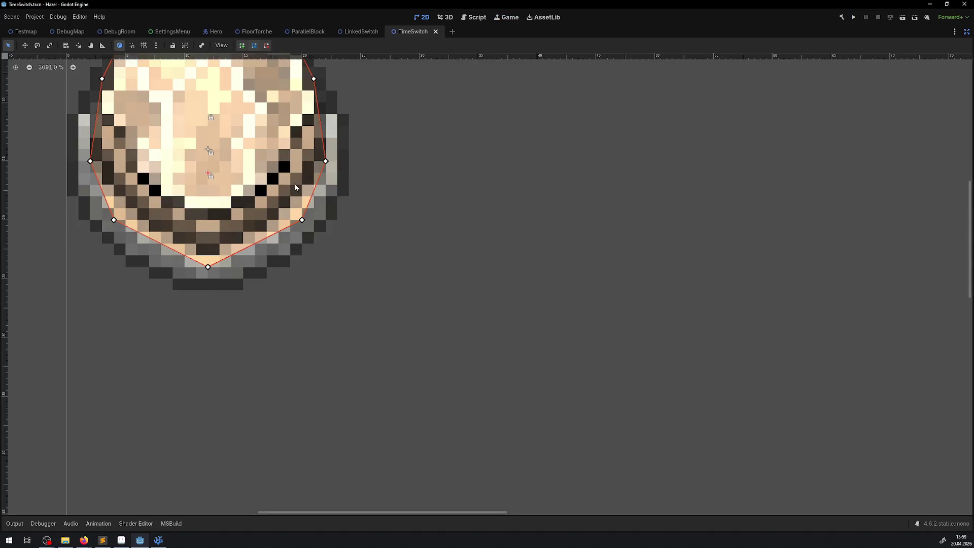
Step: Restore the side panels, close the TimeSwitch and LinkedSwitch tabs, and switch to DebugRoom
click(968, 31)
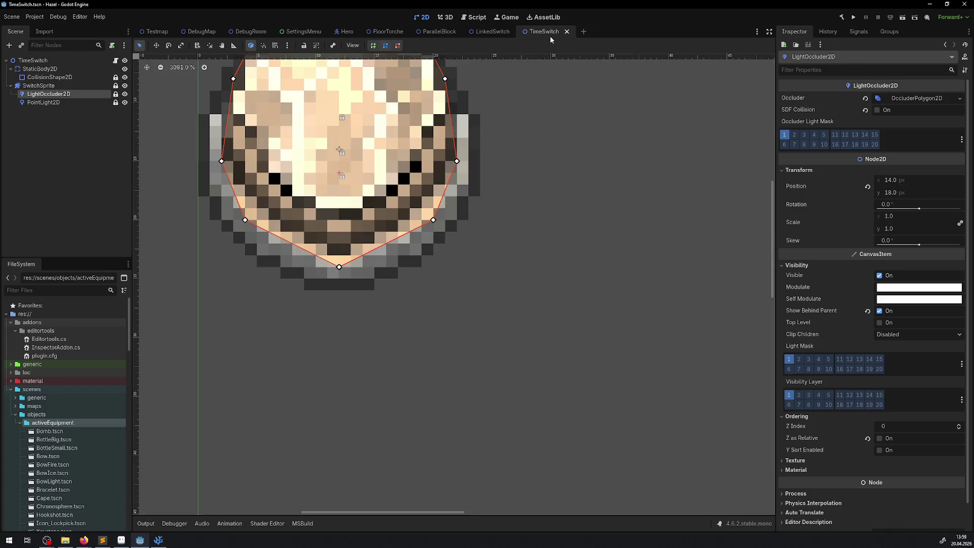
scroll(464, 196, down, 3)
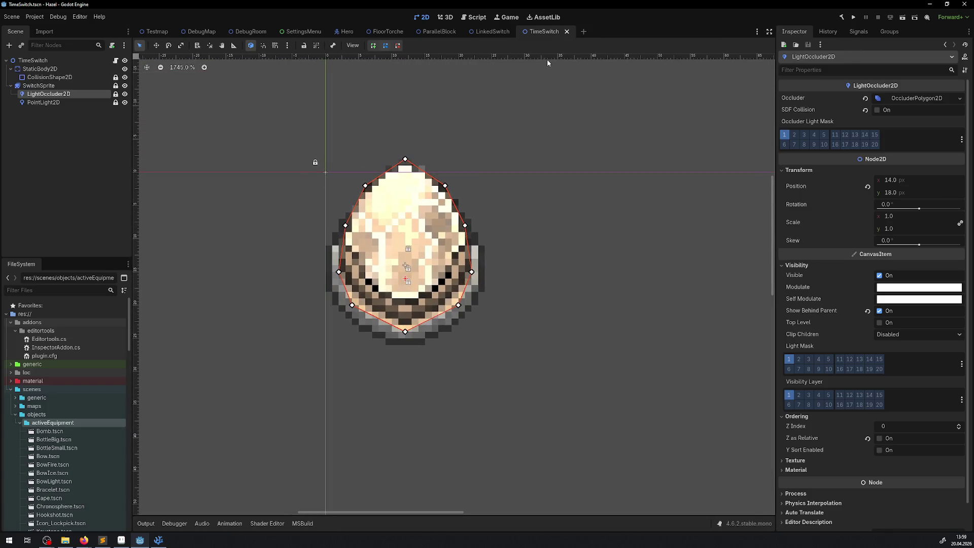
click(566, 32)
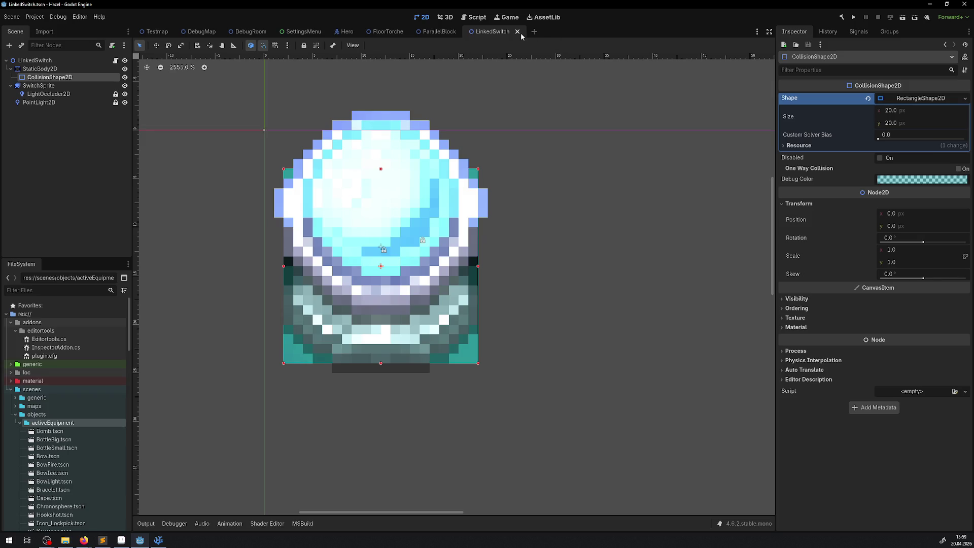
click(519, 33)
click(251, 31)
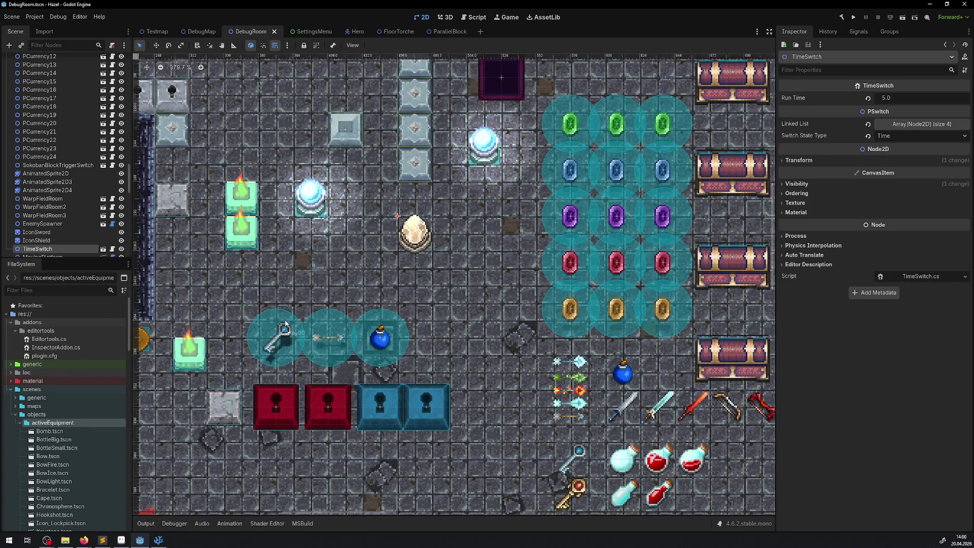
Step: Select SmallChest10 and drag it out of the chest rows toward the purple gems
scroll(401, 328, down, 2)
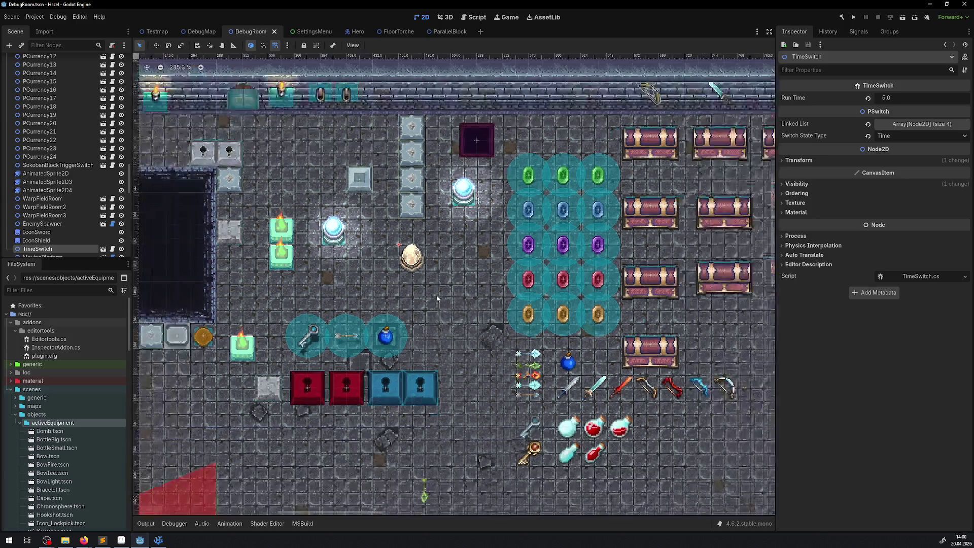
scroll(509, 375, right, 10)
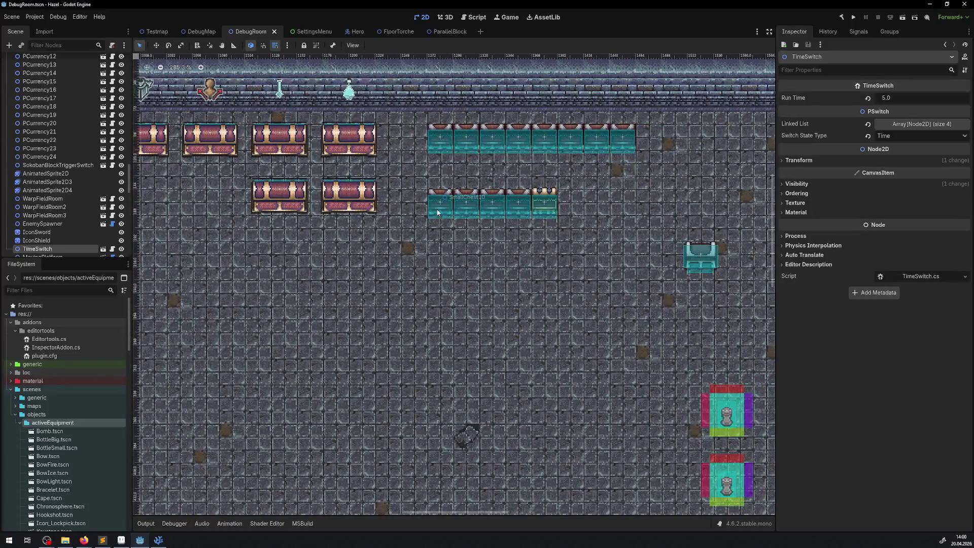
click(437, 212)
scroll(507, 228, down, 2)
scroll(558, 244, left, 3)
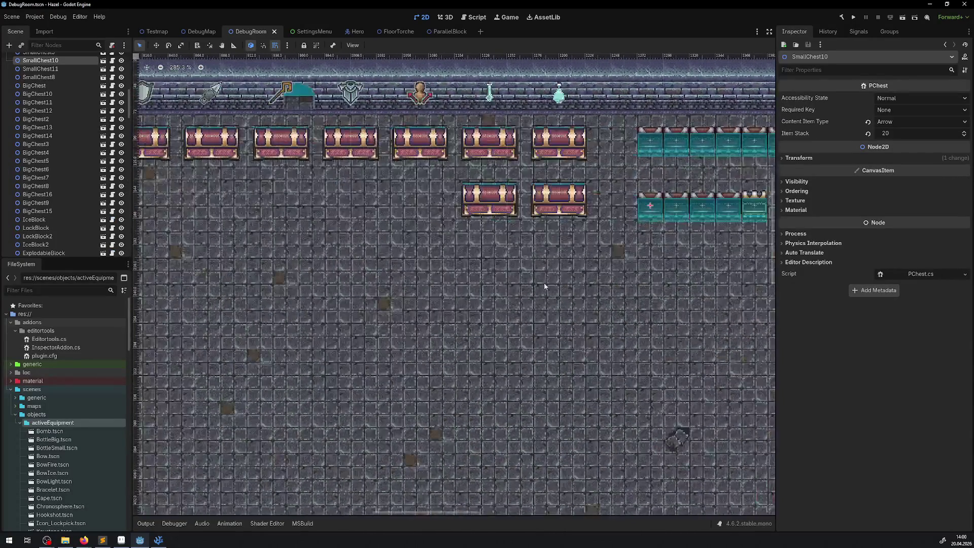
drag(618, 237, 147, 272)
scroll(434, 263, left, 3)
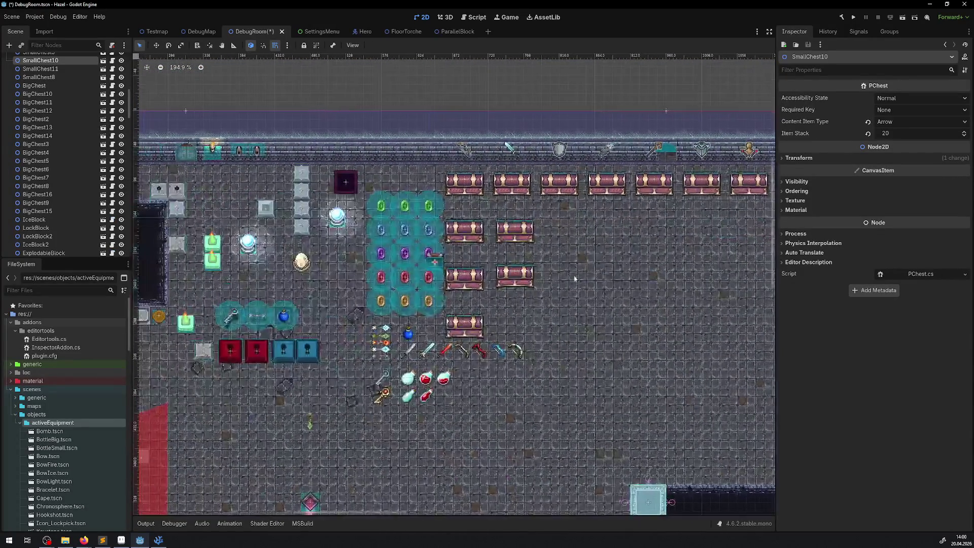
scroll(435, 263, up, 2)
Step: Place SmallChest10 near the glowing crystal and return PCurrency12 to the gem grid
click(434, 263)
drag(434, 264, 500, 258)
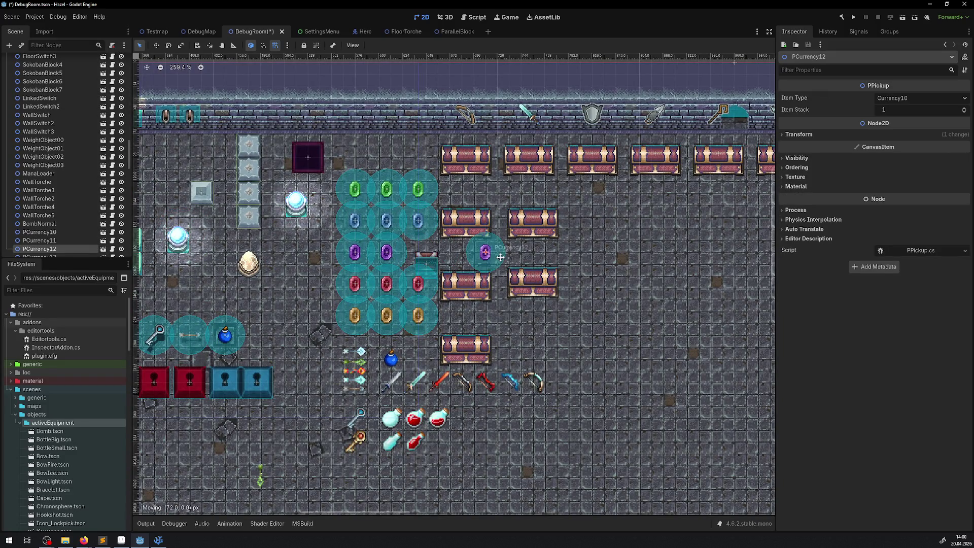
mouse_move(420, 263)
mouse_down()
mouse_move(296, 242)
mouse_move(215, 212)
mouse_move(197, 232)
mouse_up()
drag(485, 253, 420, 251)
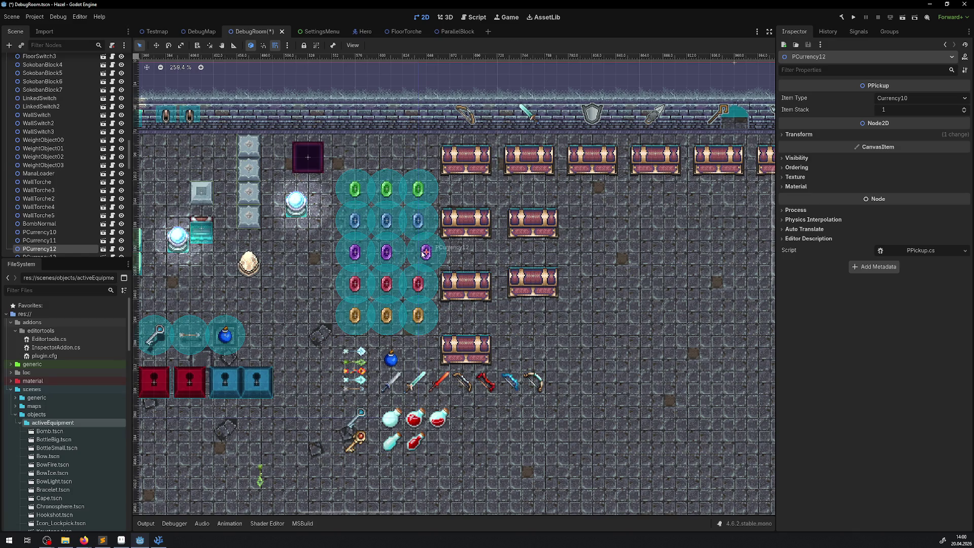
scroll(425, 253, up, 4)
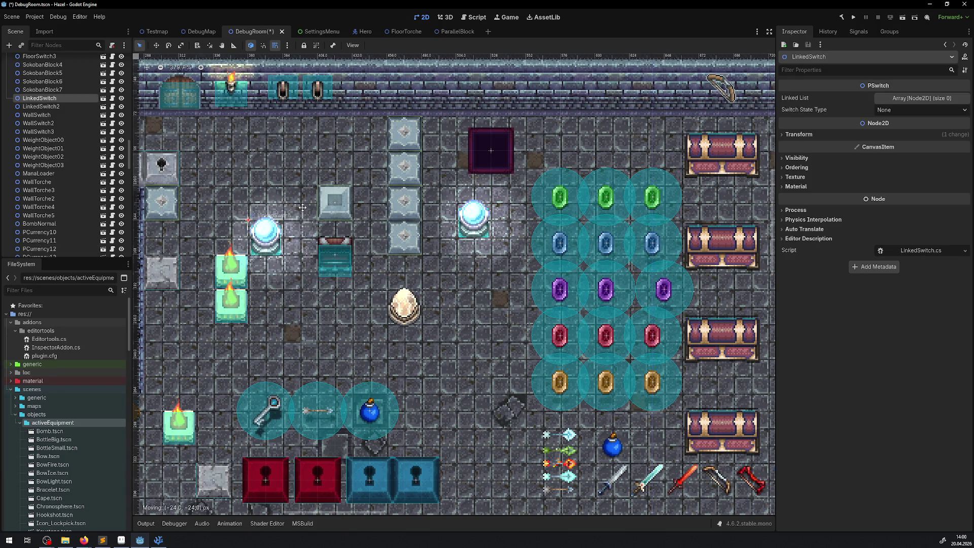
Step: Move SmallChest10 up beside the stone block and bring the pit into view
click(334, 246)
drag(334, 247, 295, 195)
mouse_move(265, 256)
mouse_down()
mouse_move(496, 248)
mouse_move(456, 250)
mouse_move(392, 301)
mouse_move(396, 361)
mouse_move(485, 376)
mouse_up()
Step: Line the pit with FloorTorche2, FloorTorche3, LinkedSwitch and TimeSwitch, then save DebugRoom
click(392, 414)
mouse_move(577, 297)
mouse_down()
mouse_move(457, 165)
mouse_move(439, 162)
mouse_up()
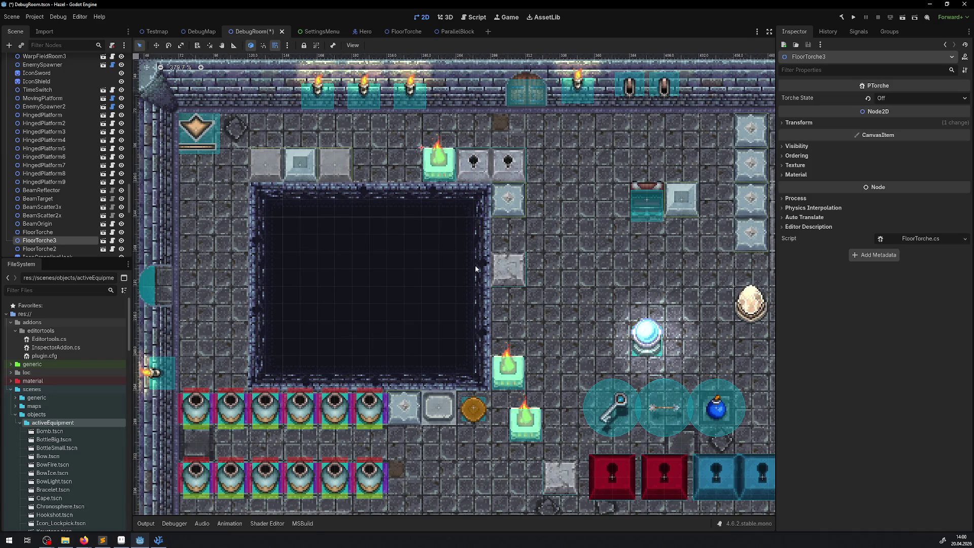
mouse_move(520, 422)
mouse_down()
mouse_move(375, 401)
mouse_move(226, 197)
mouse_up()
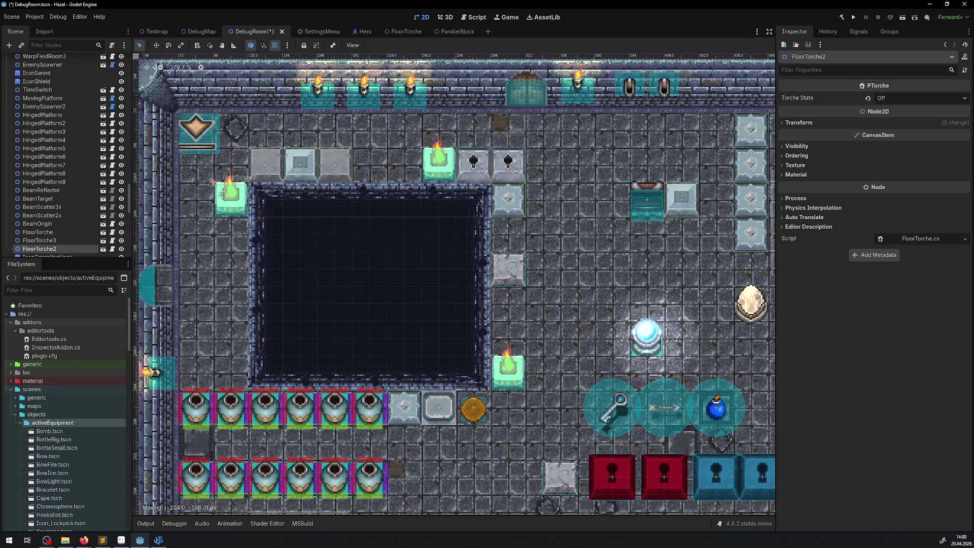
drag(648, 335, 509, 302)
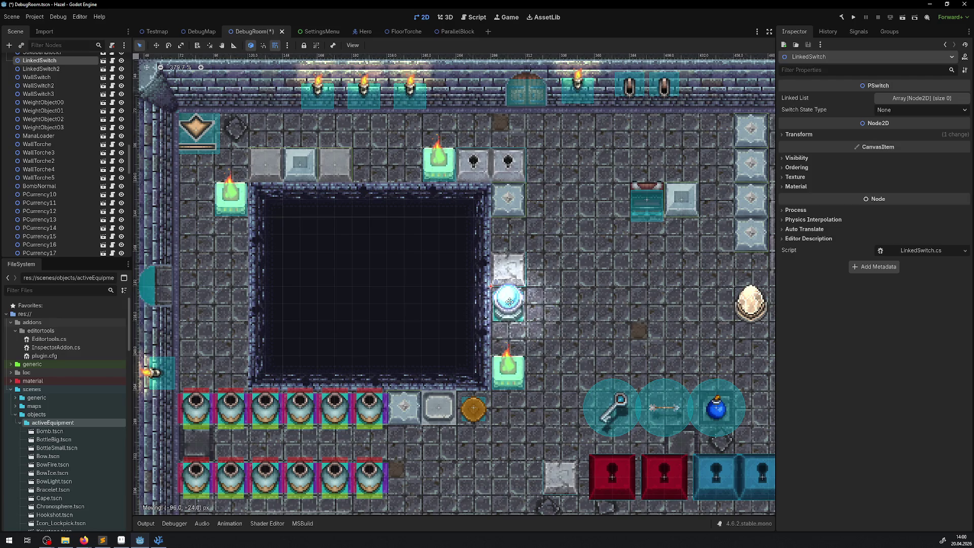
scroll(547, 308, right, 5)
drag(613, 300, 371, 228)
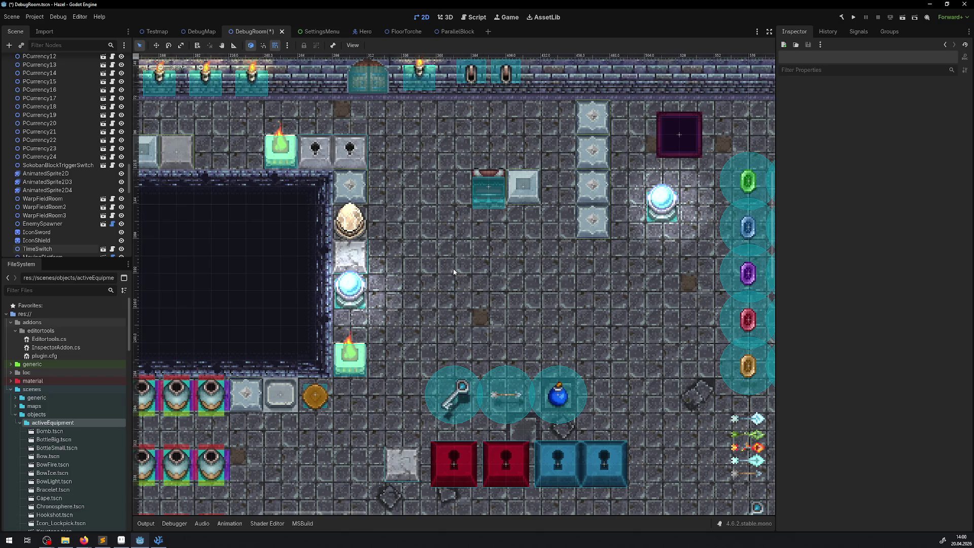
key(ctrl+s)
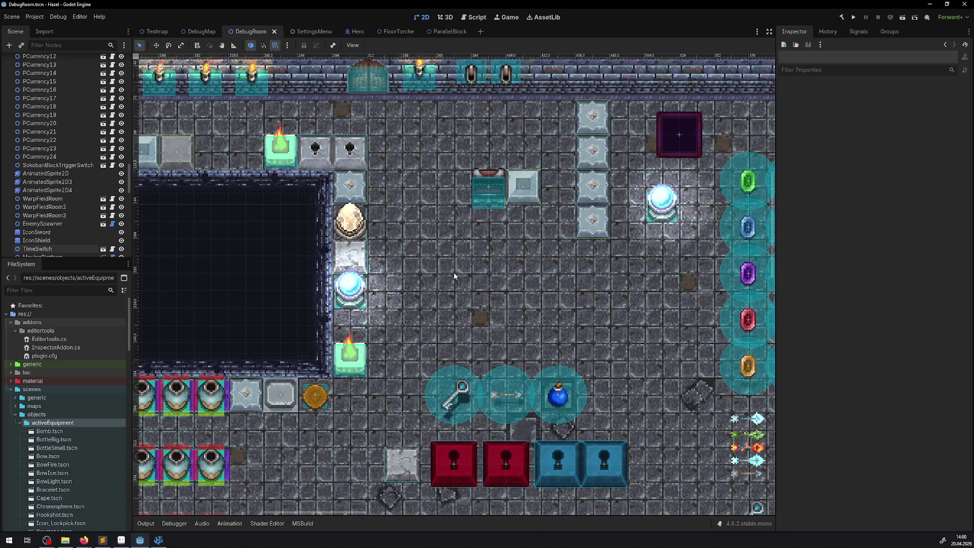
click(855, 21)
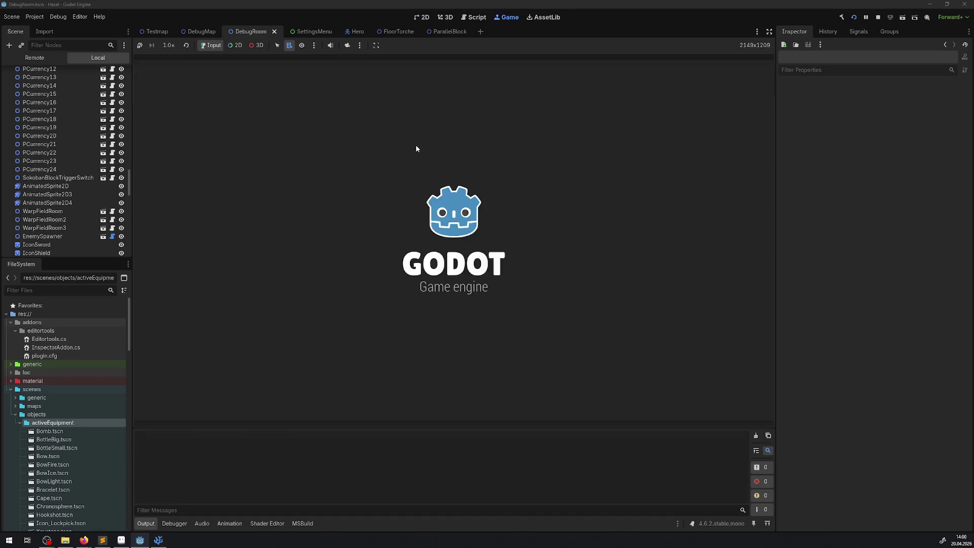
key(Right)
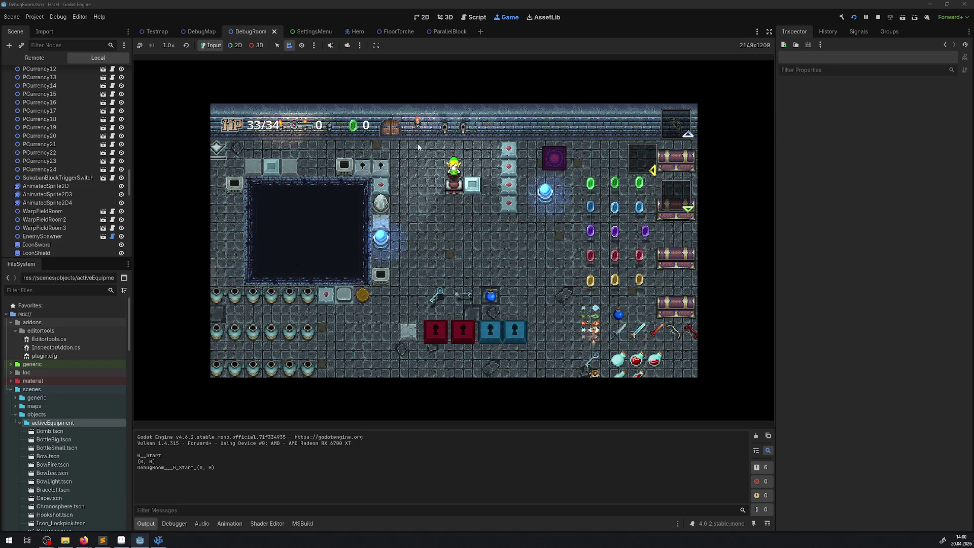
key(Left)
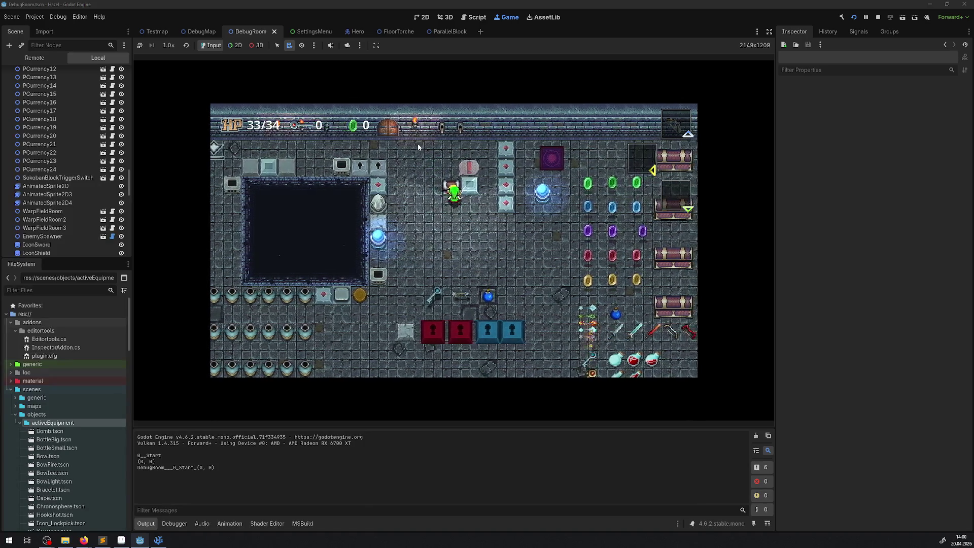
key(Right)
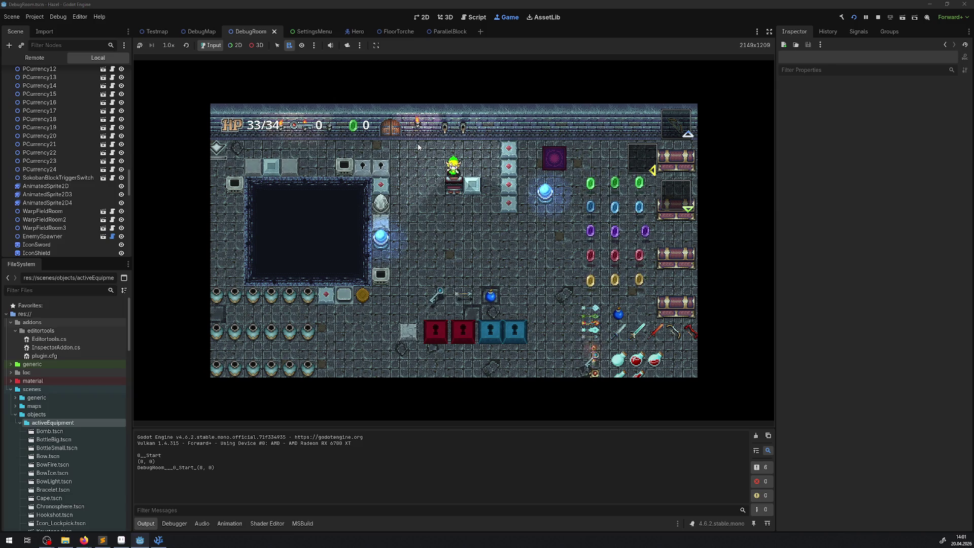
key(Left)
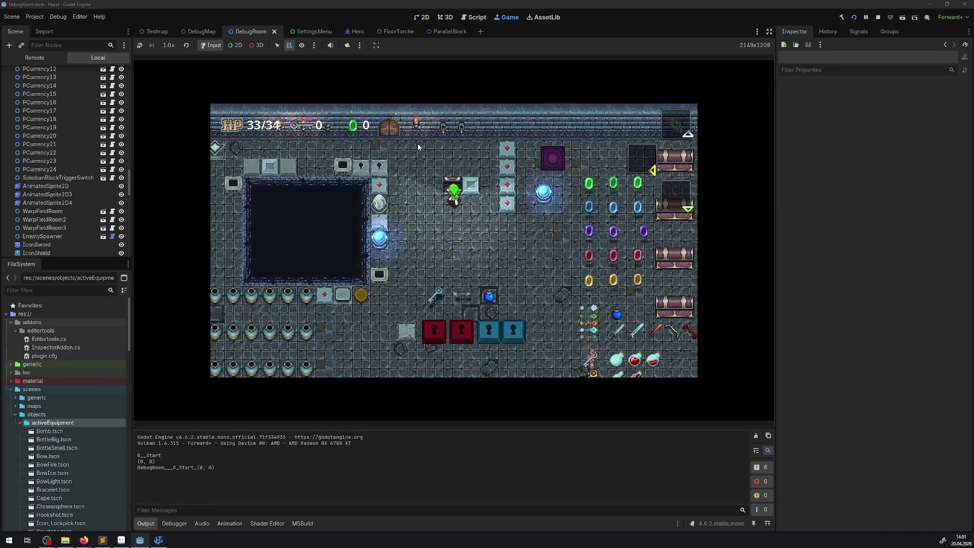
key(Right)
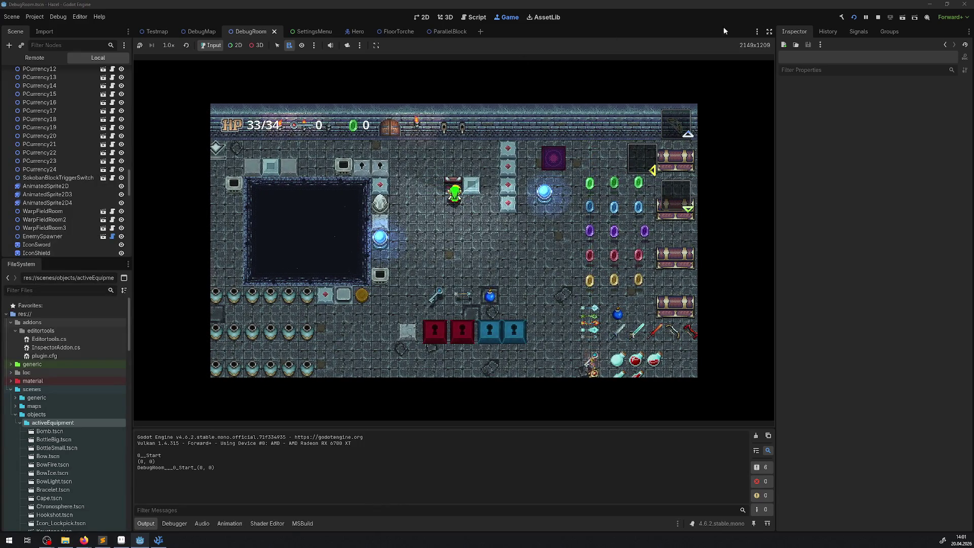
click(879, 18)
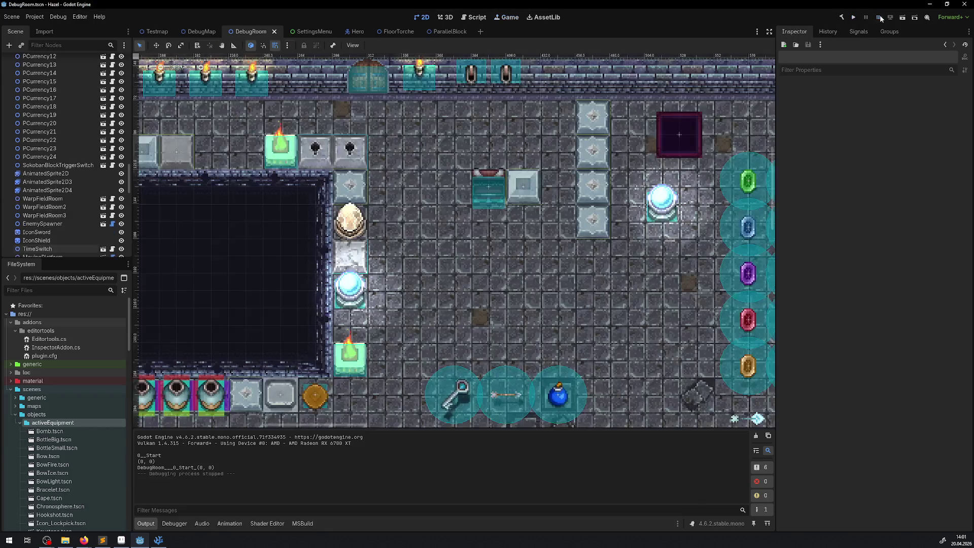
Step: In the Hero scene, set the CollisionShape2D capsule height to 18
click(355, 31)
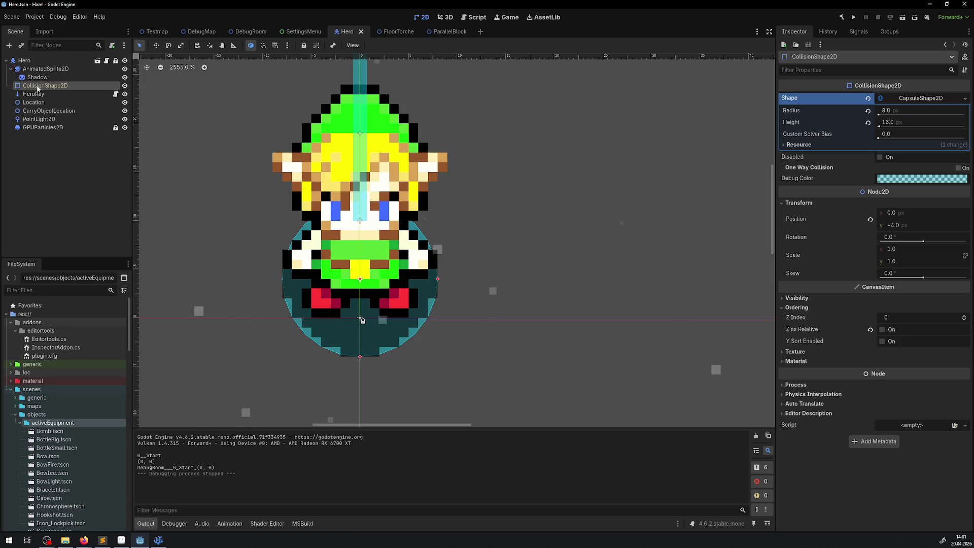
click(894, 124)
text(17)
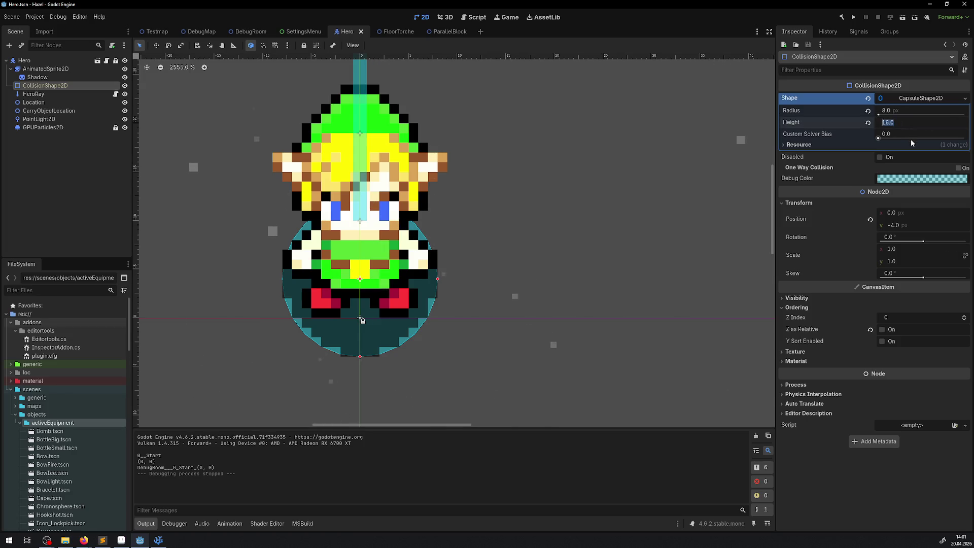
key(Return)
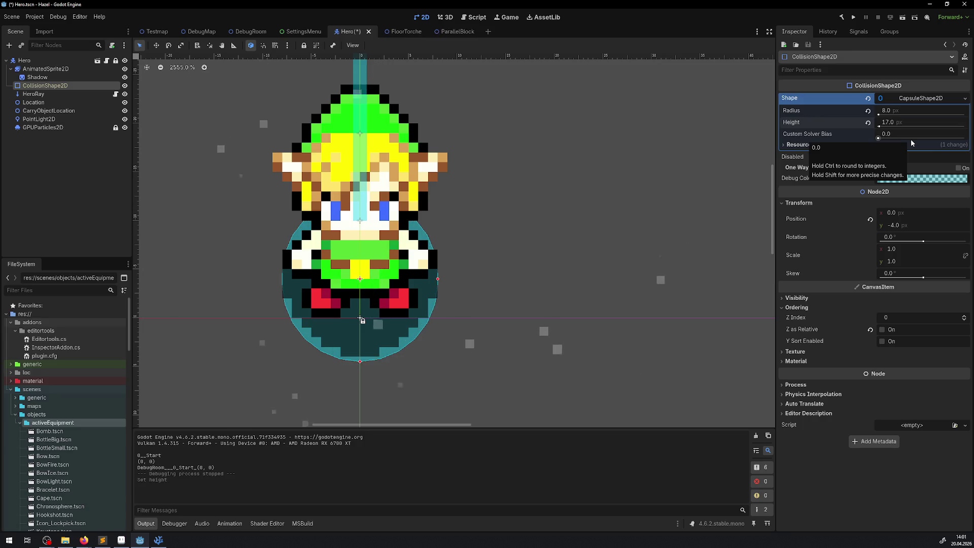
click(892, 122)
text(18)
key(Return)
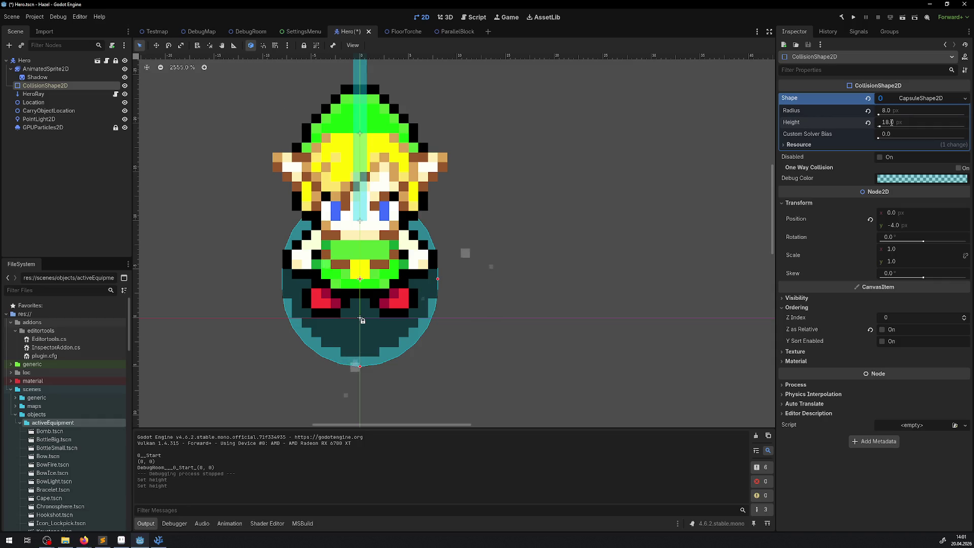
Step: Raise the collision capsule one pixel to y −5 and save the Hero scene
drag(359, 345, 501, 321)
key(ctrl+z)
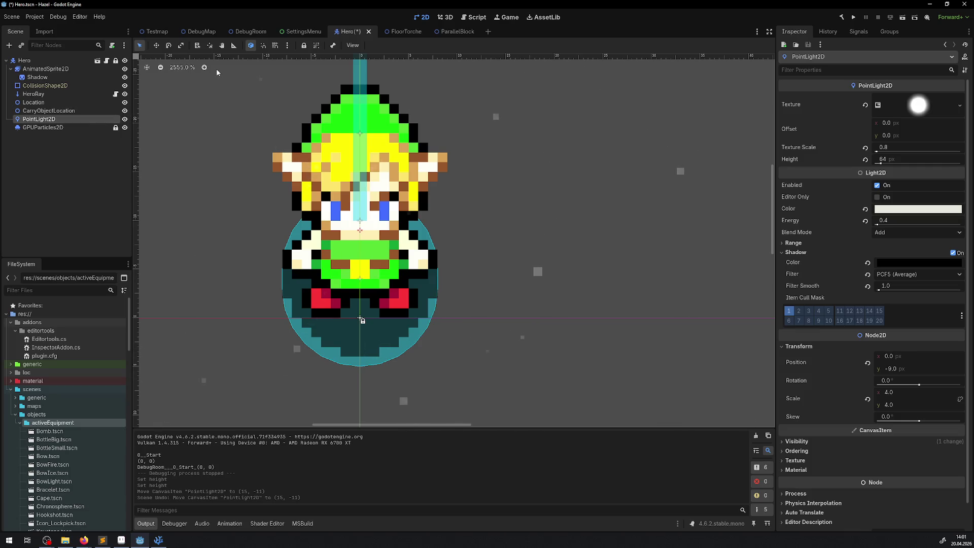
click(46, 86)
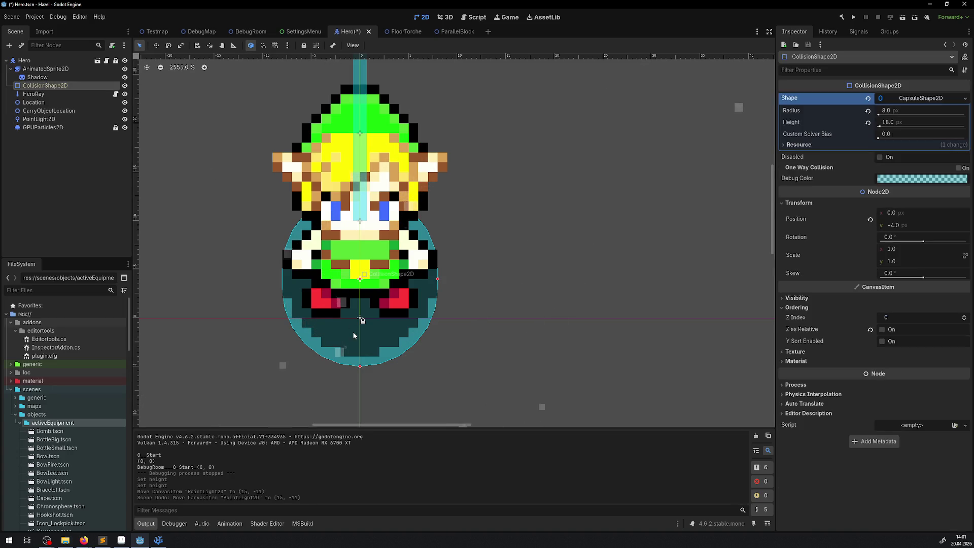
drag(364, 333, 361, 330)
key(ctrl+s)
Step: Run the game, walk the hero past the chest collecting gems to 110, then stop
click(853, 17)
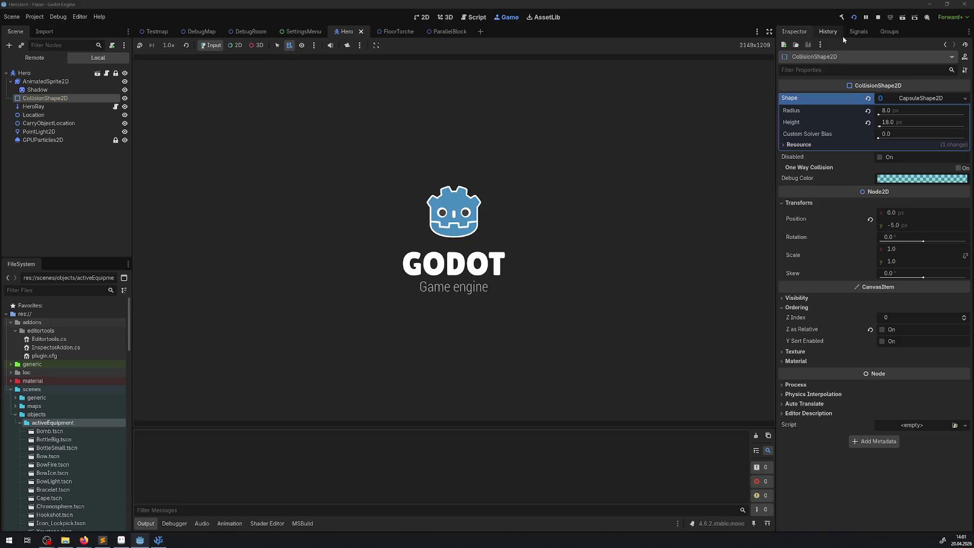
key(Right)
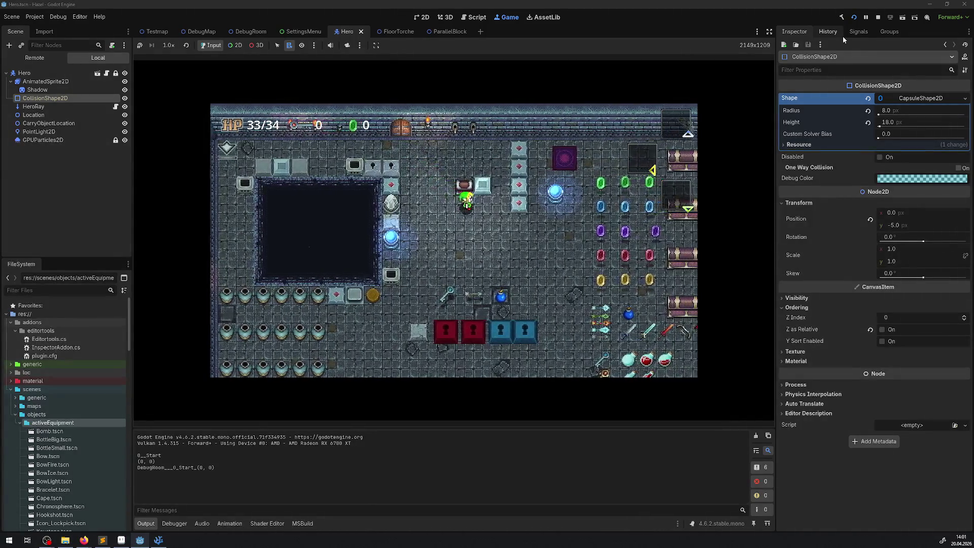
key(Down)
key(Right)
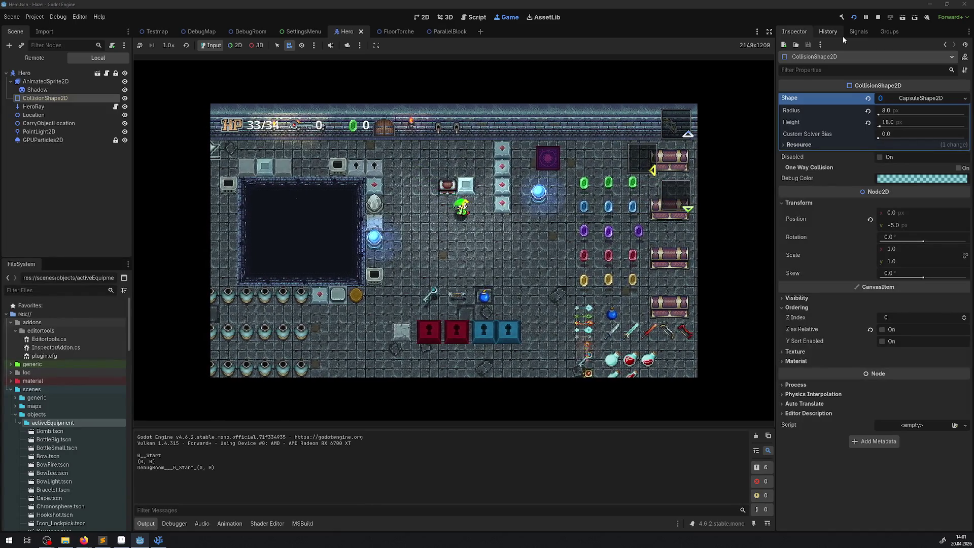
key(Down)
key(Right)
key(Up)
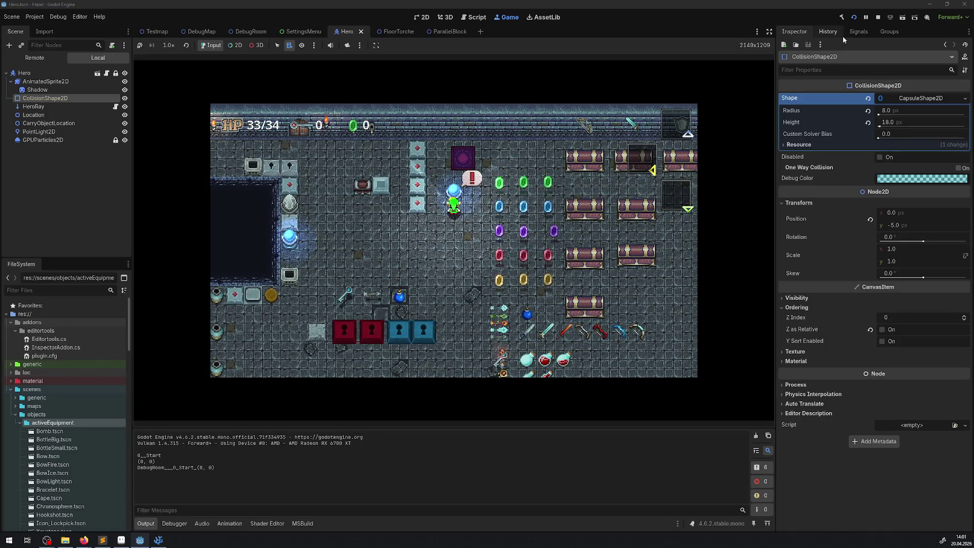
key(Down)
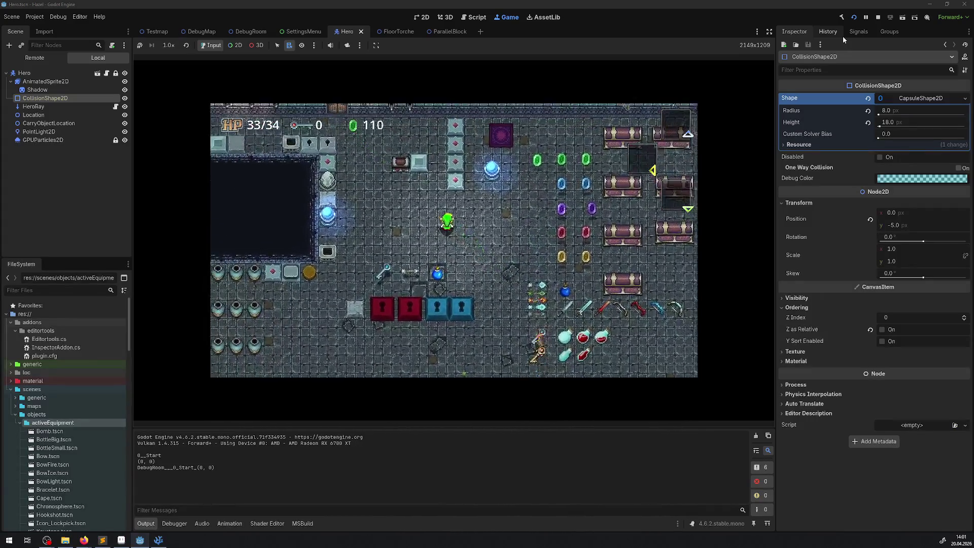
click(879, 18)
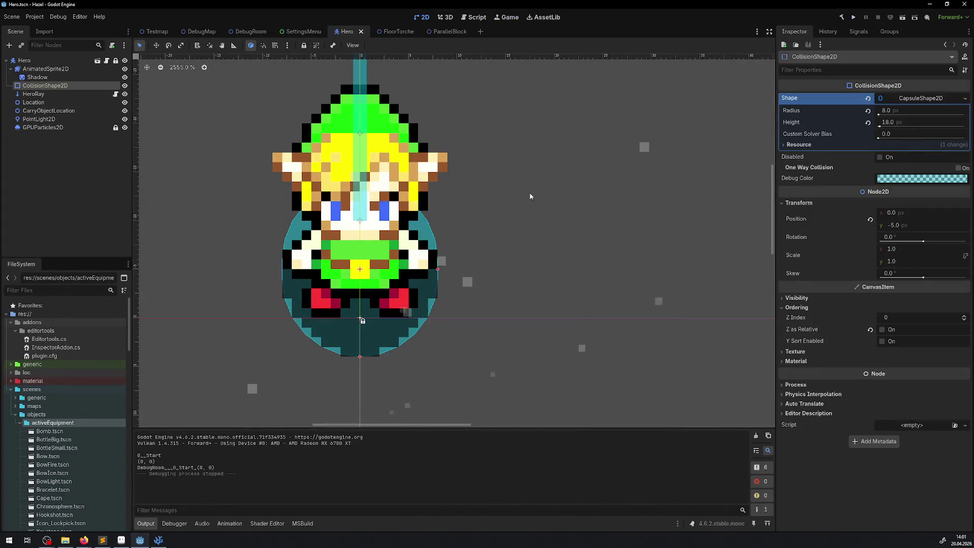
Step: In DebugRoom, select SmallChest10 and open its SmallChest scene in the editor
click(233, 31)
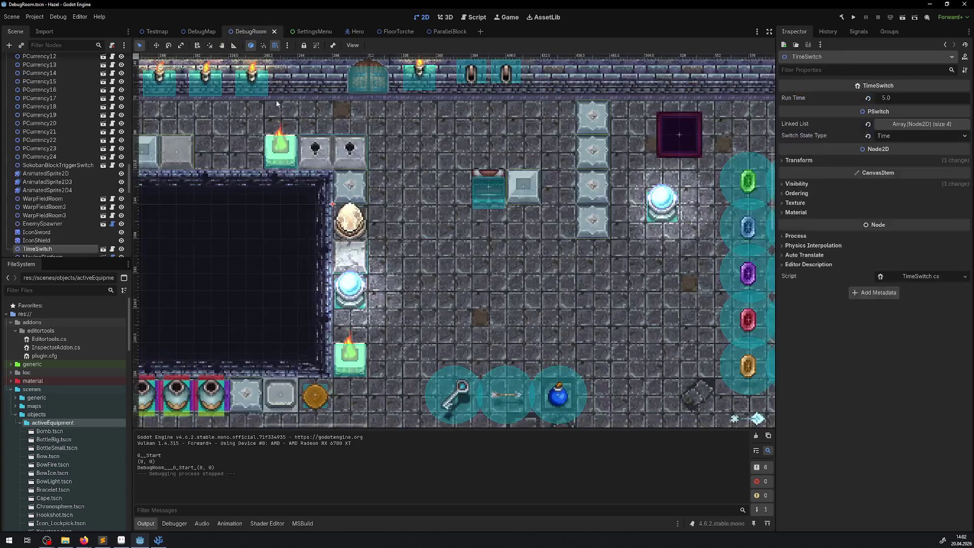
scroll(477, 158, up, 3)
click(487, 174)
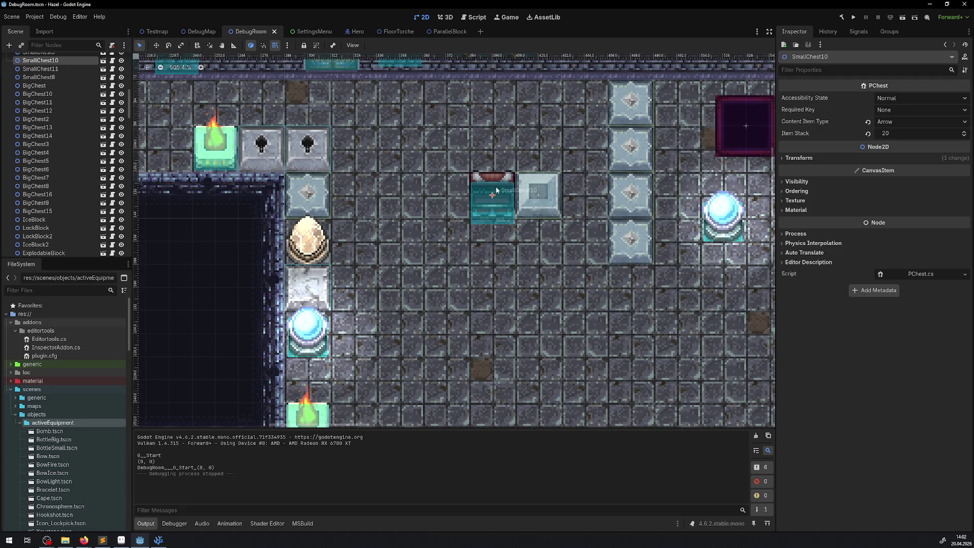
click(103, 61)
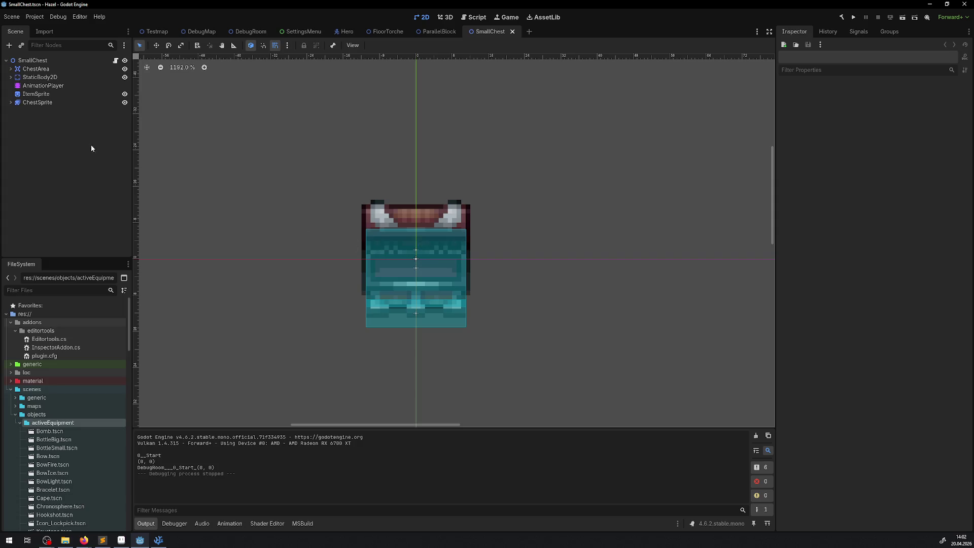
Step: Inspect the SmallChest nodes by toggling ItemSprite and ChestSprite visibility off and on
click(68, 101)
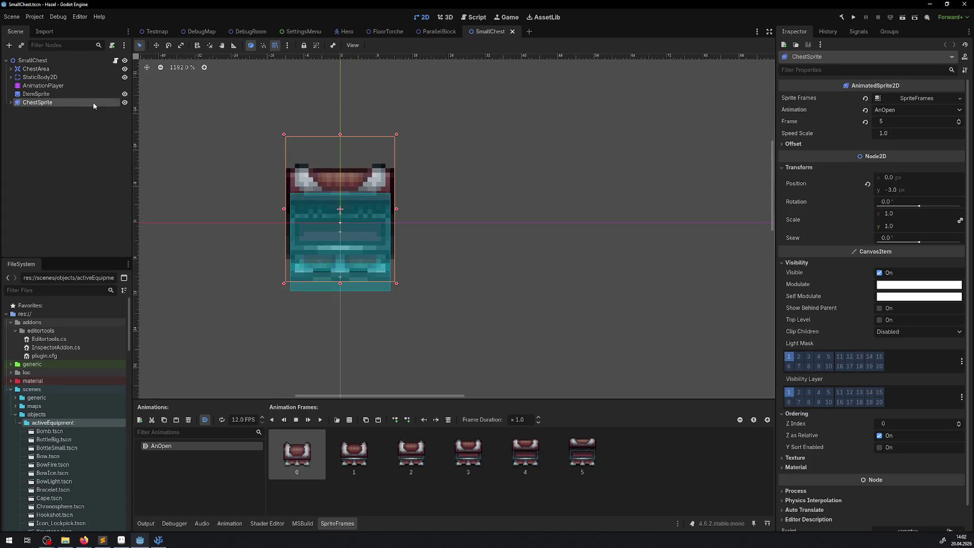
click(47, 62)
click(30, 94)
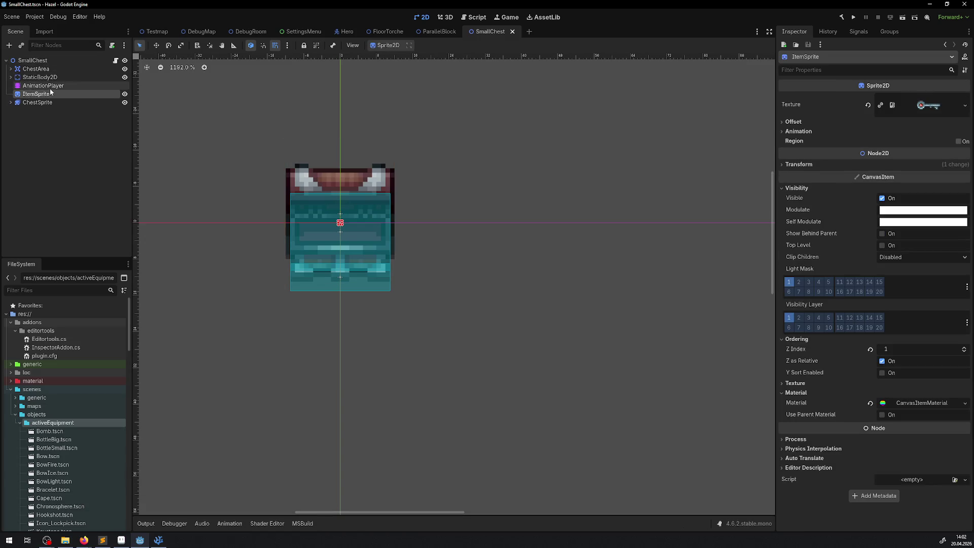
click(124, 94)
click(124, 94)
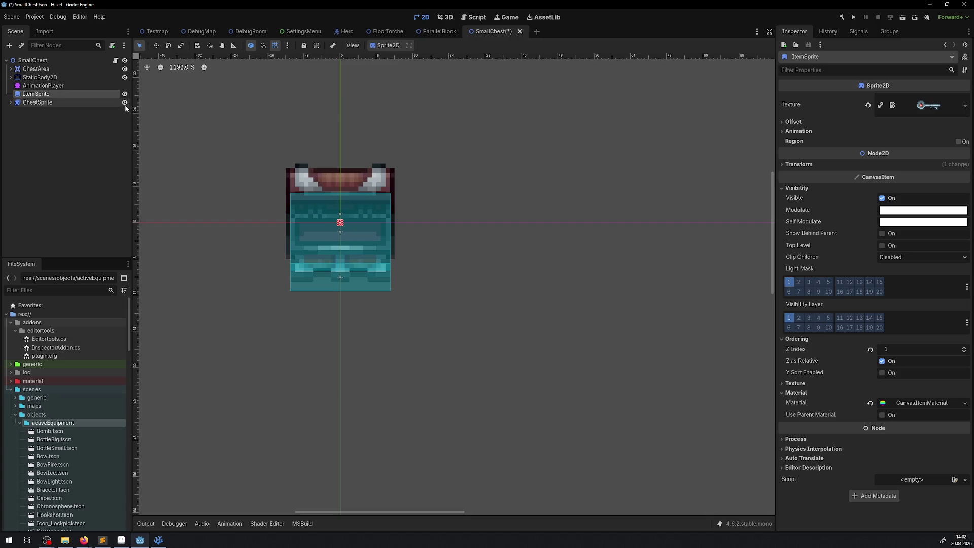
click(125, 103)
click(124, 103)
Step: Turn off Centered under ChestSprite's Offset settings
click(65, 103)
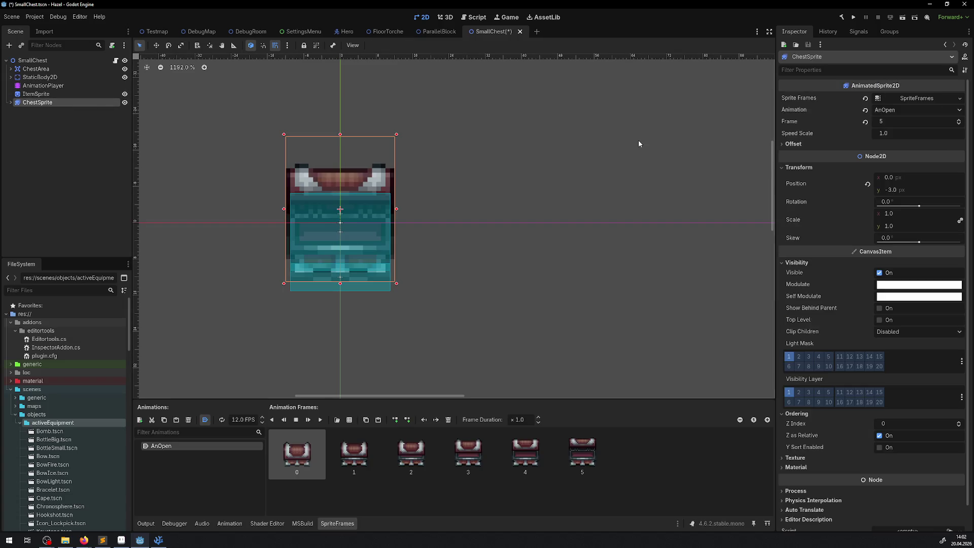
click(794, 144)
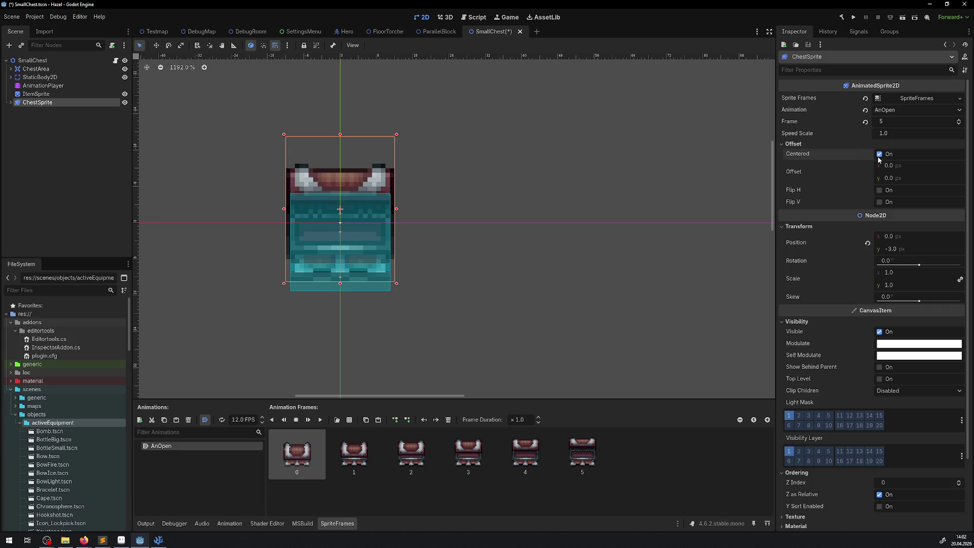
click(880, 155)
scroll(403, 302, up, 3)
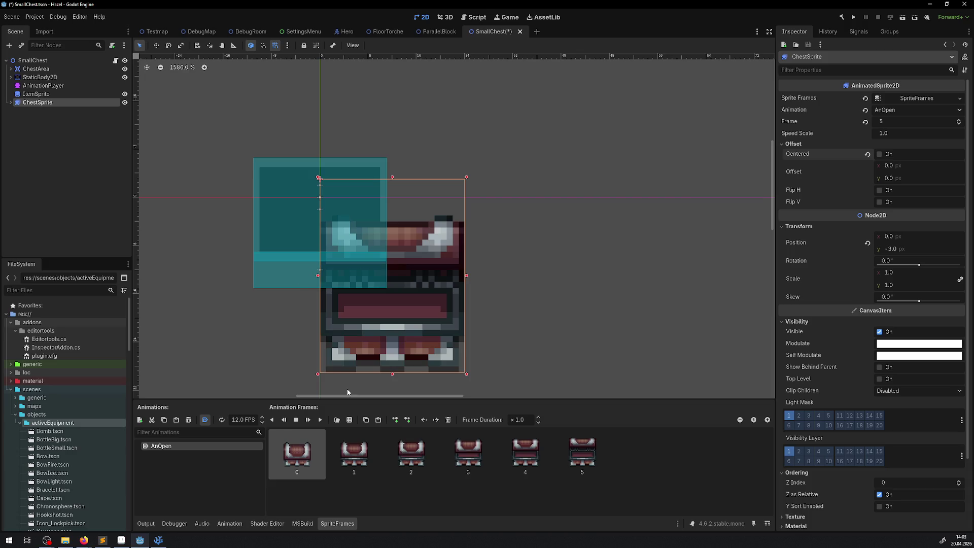
Step: In Aseprite, close both TimeSwitch sprites and open RoomExtras/Chest/SmallChest_Animation.png
click(121, 540)
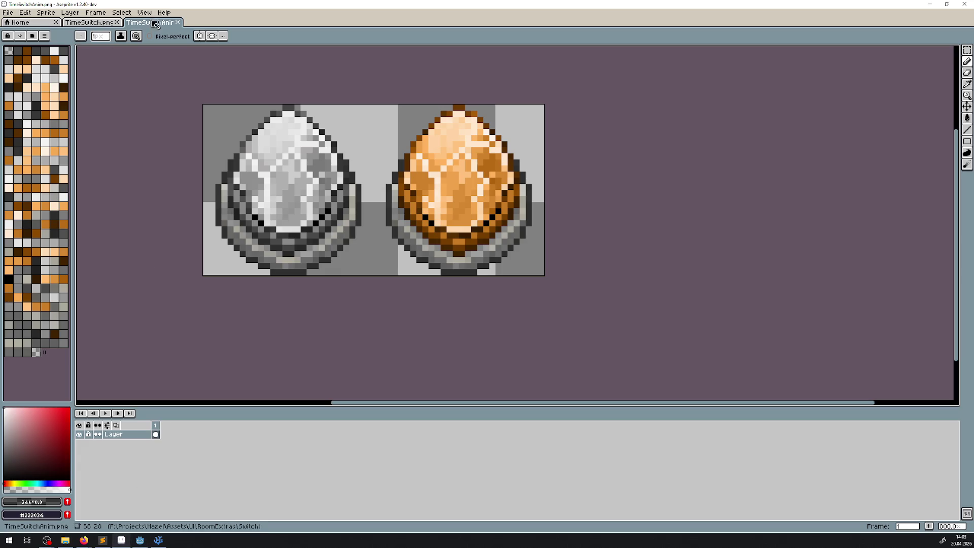
click(177, 23)
click(116, 23)
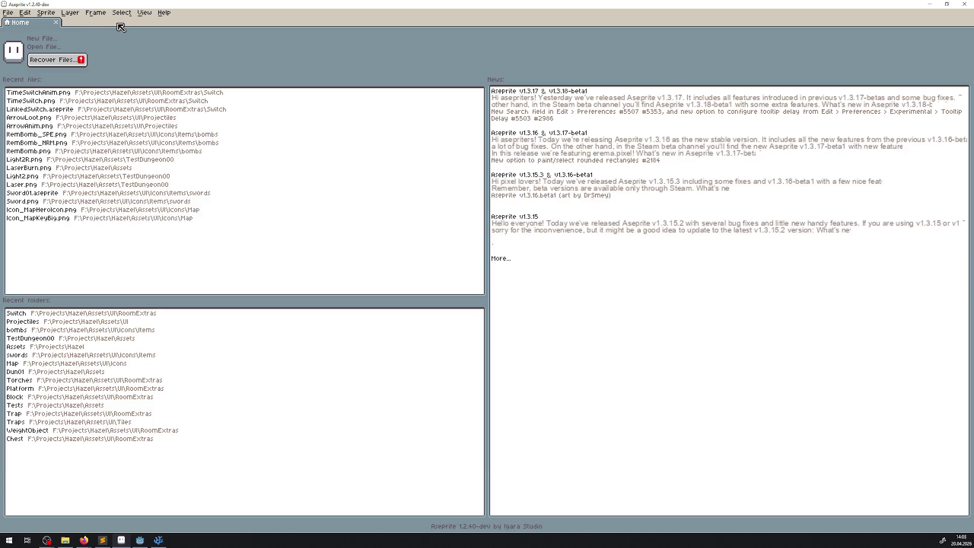
click(36, 318)
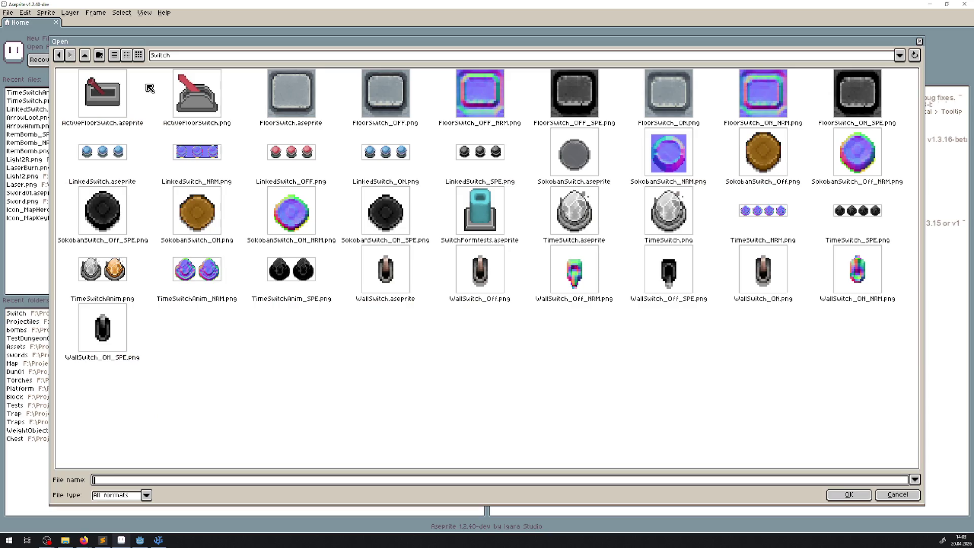
click(89, 56)
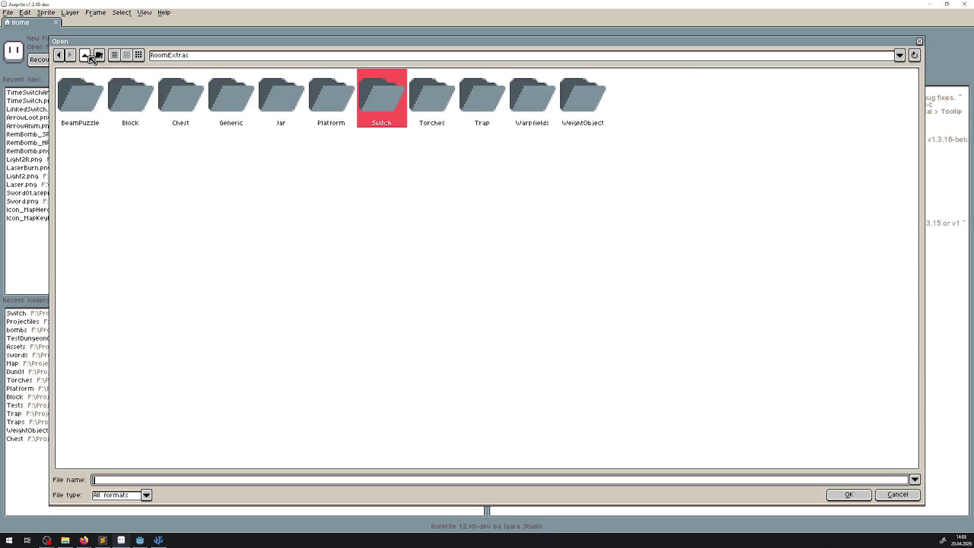
double_click(195, 101)
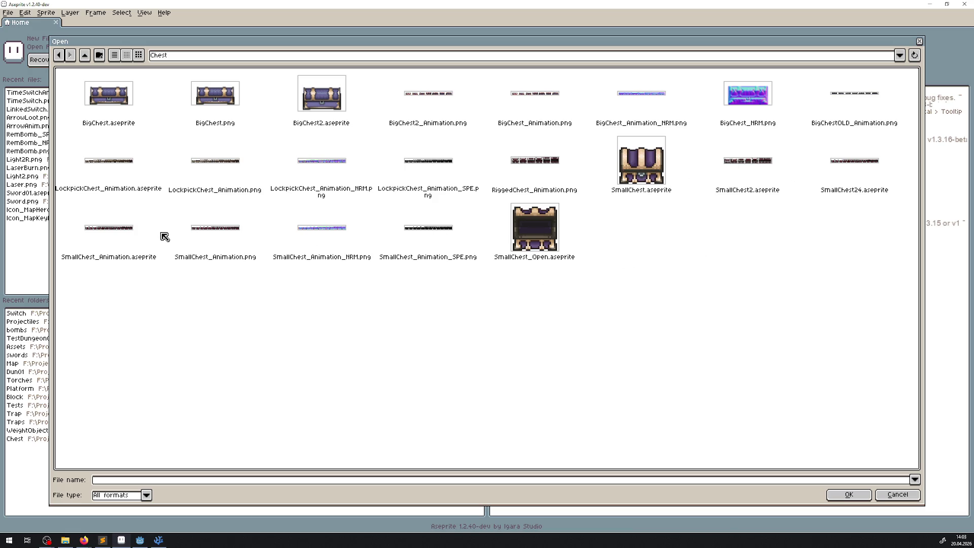
double_click(216, 228)
Step: Zoom and pan across the SmallChest_Animation frame strip, then switch to Visual Studio Code
scroll(417, 191, up, 4)
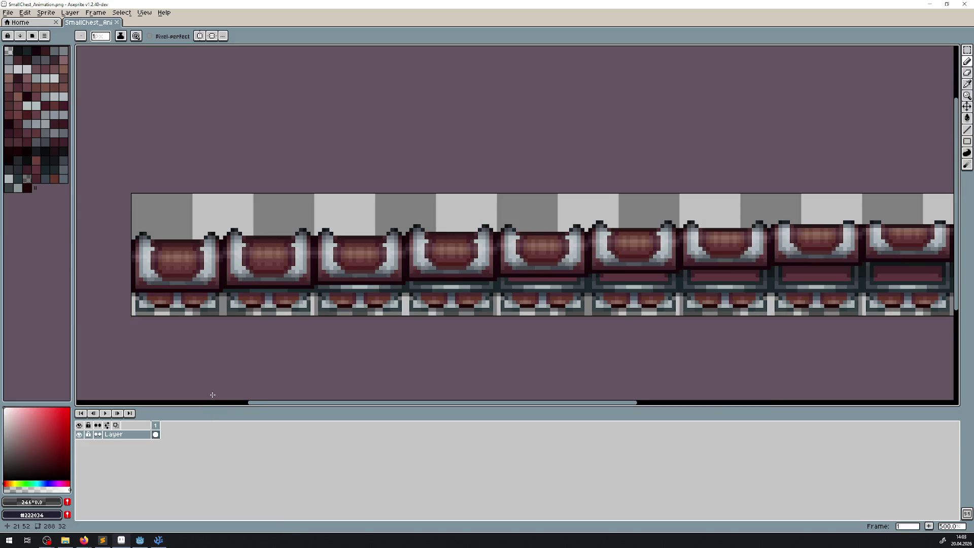
scroll(396, 352, right, 5)
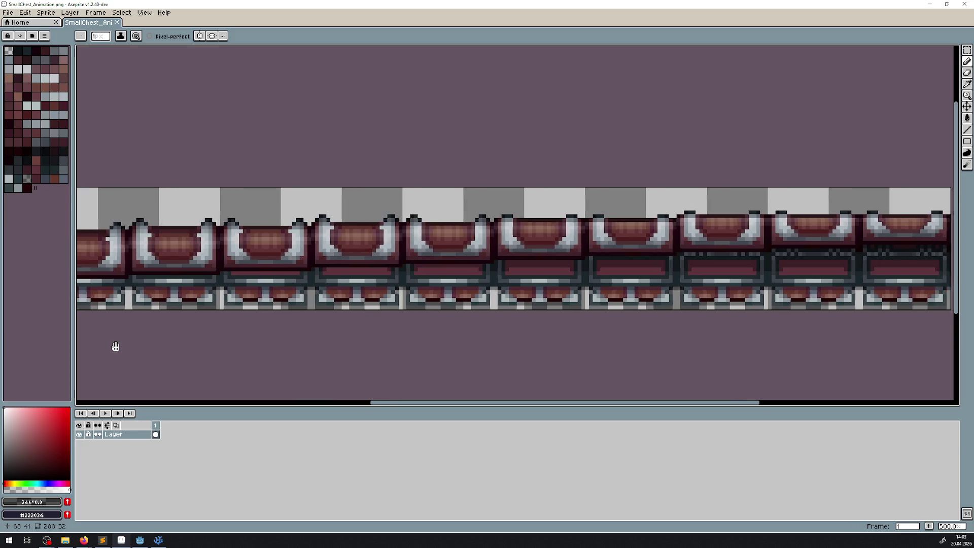
scroll(329, 312, down, 3)
drag(354, 322, 394, 296)
scroll(394, 296, up, 1)
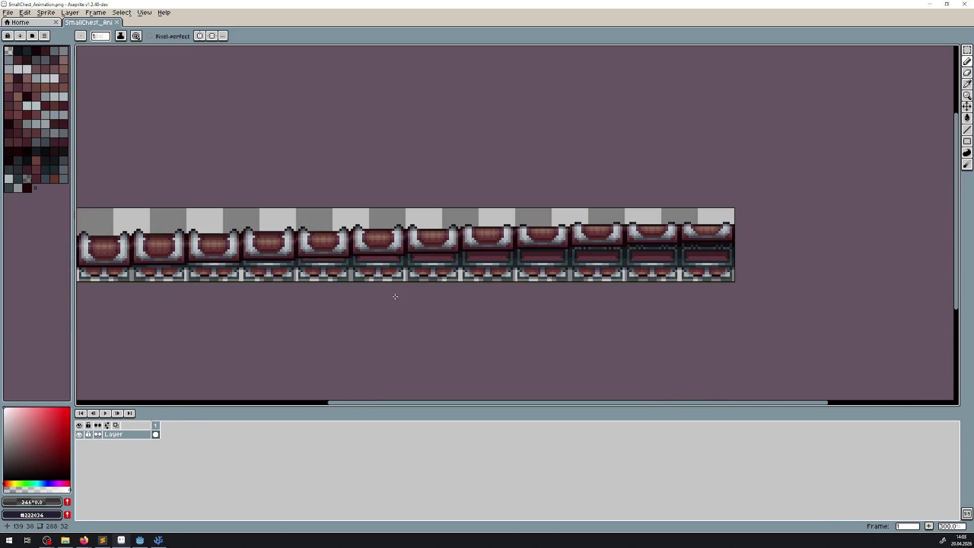
drag(462, 277, 508, 272)
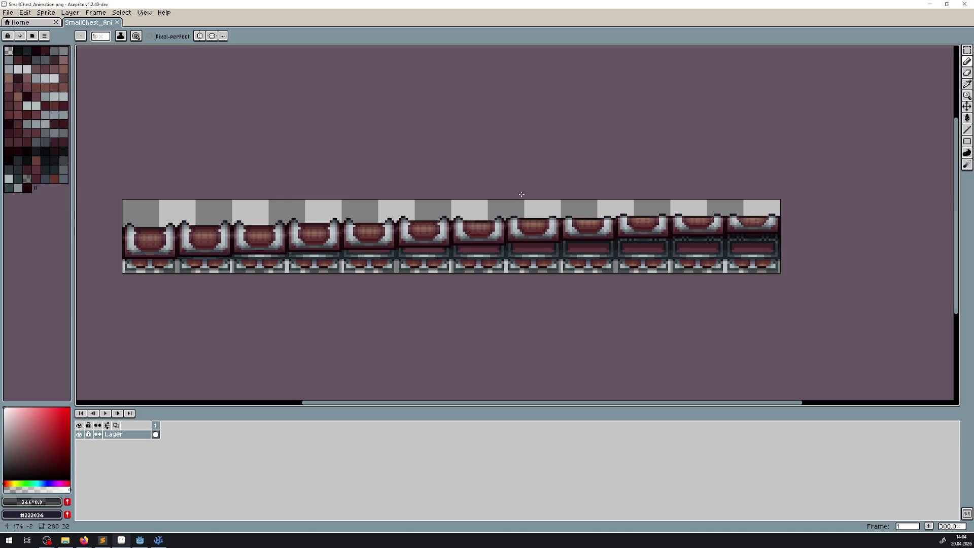
click(157, 541)
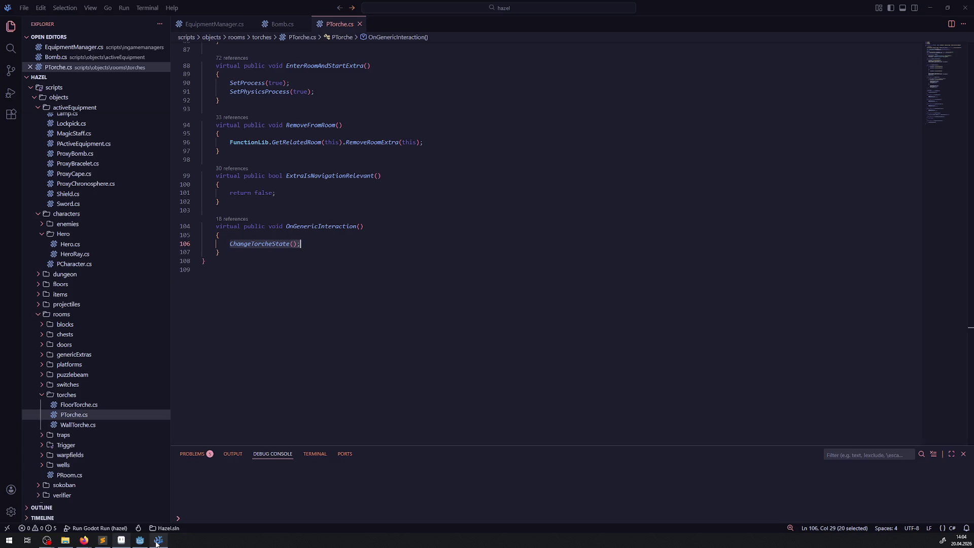
Step: Back in Godot, set ChestSprite's Position y to -4 and save SmallChest
click(140, 541)
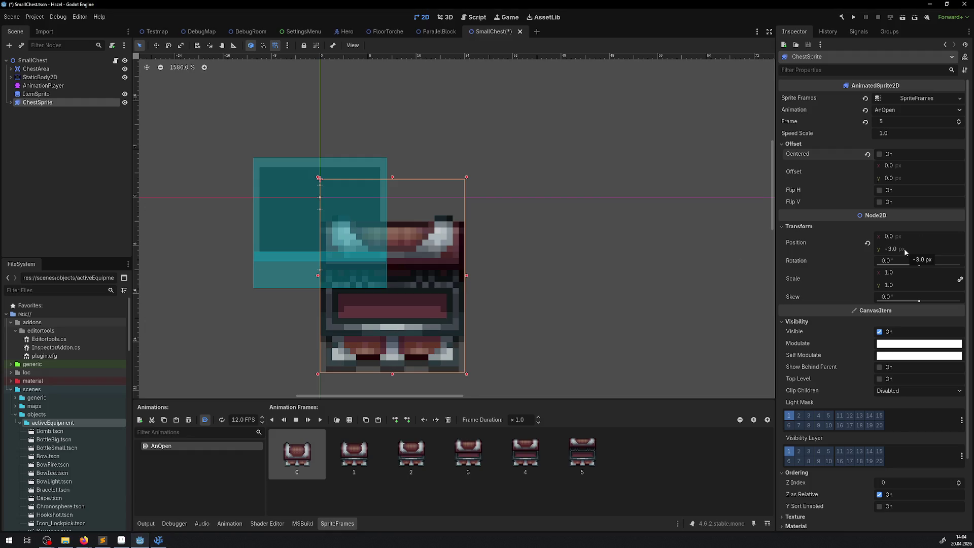
drag(894, 249, 893, 249)
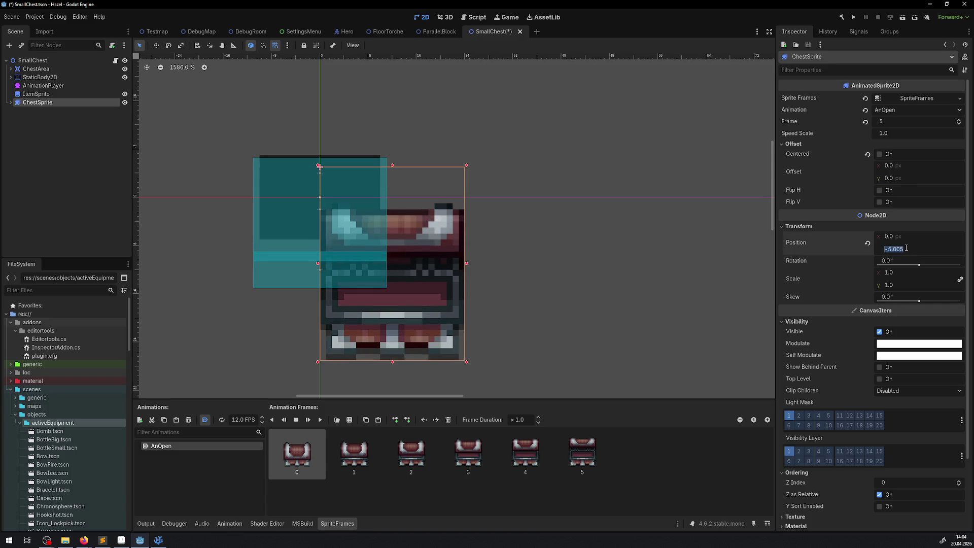
text(0)
key(Return)
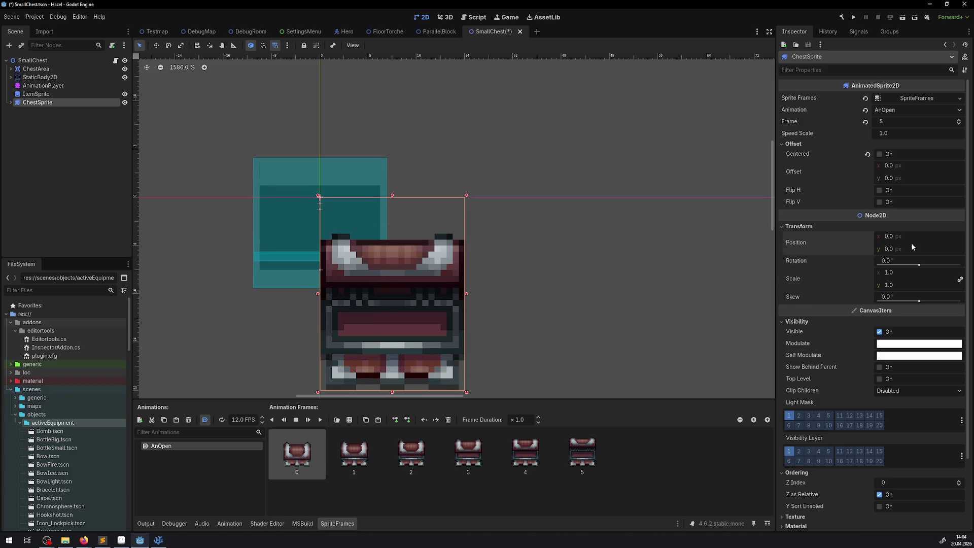
text(4)
key(Return)
click(907, 248)
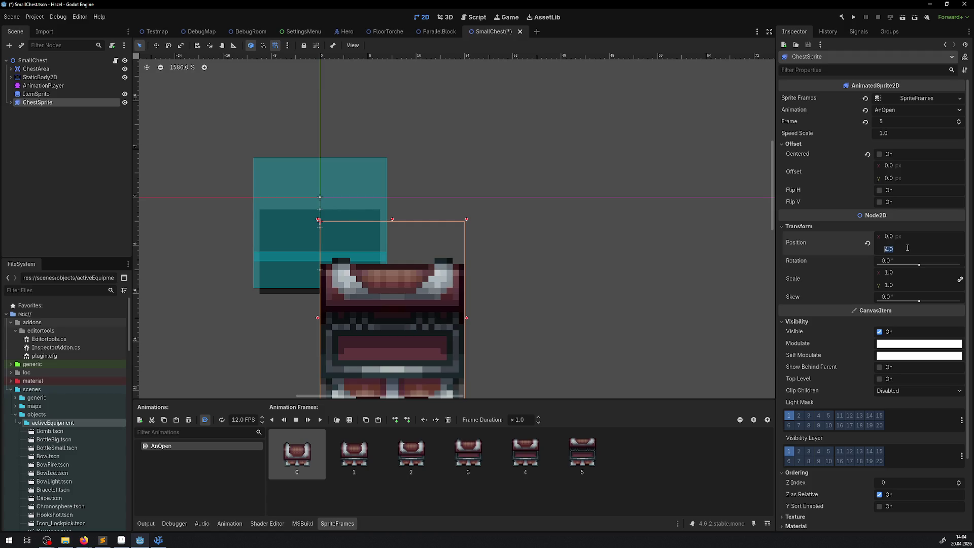
text(-4)
key(Return)
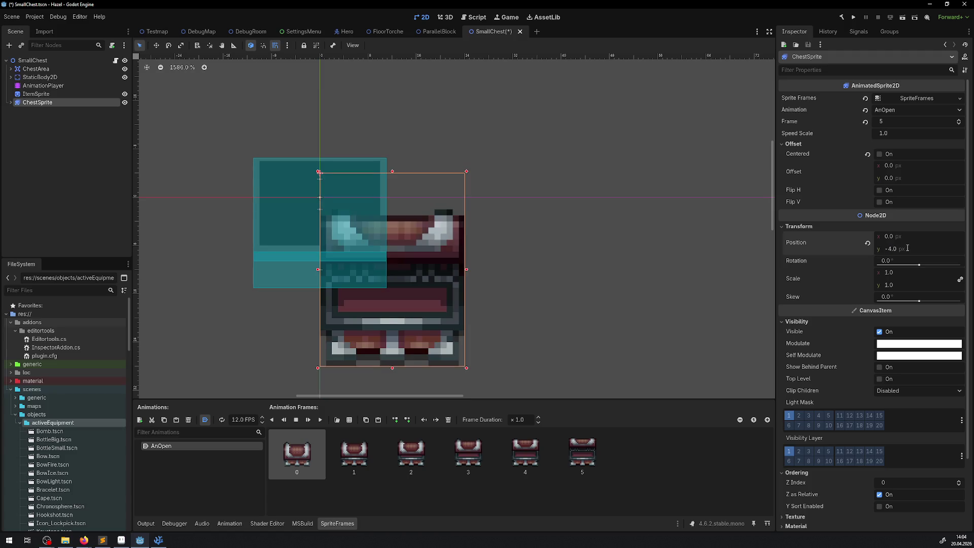
key(ctrl+s)
Step: In DebugRoom, move SmallChest10 slightly to the left
click(251, 31)
scroll(479, 233, up, 5)
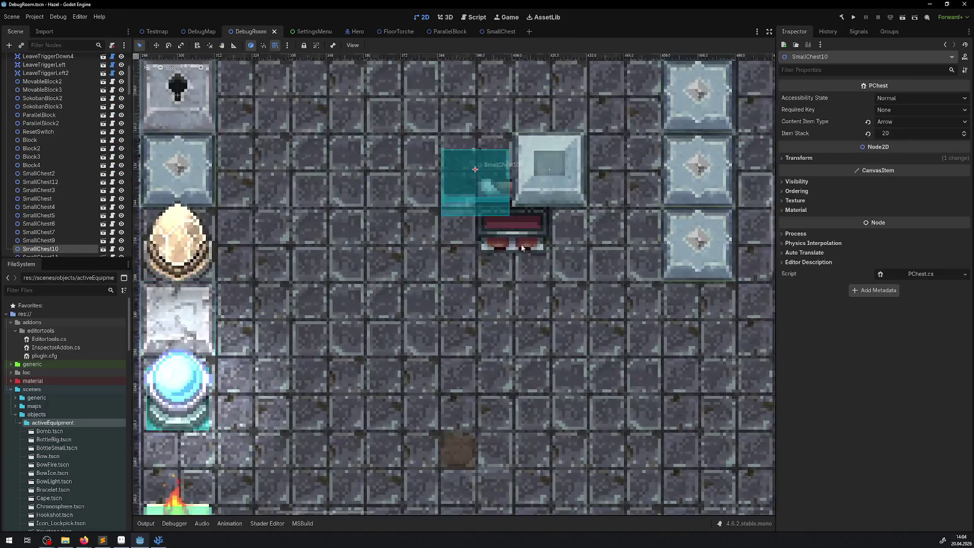
scroll(508, 231, down, 4)
drag(507, 231, 452, 231)
Step: Raise ChestSprite further to Position y -7, then view the result in DebugRoom
click(509, 31)
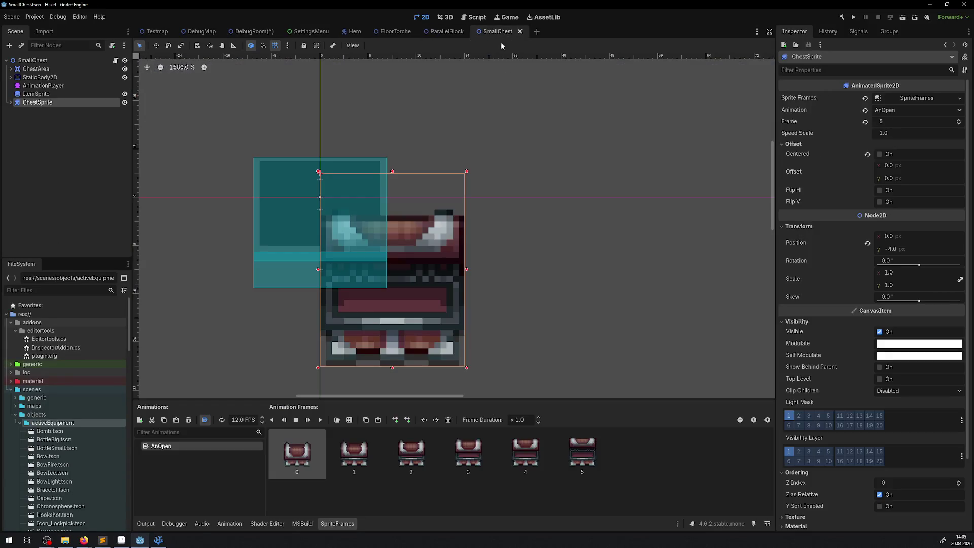
click(890, 249)
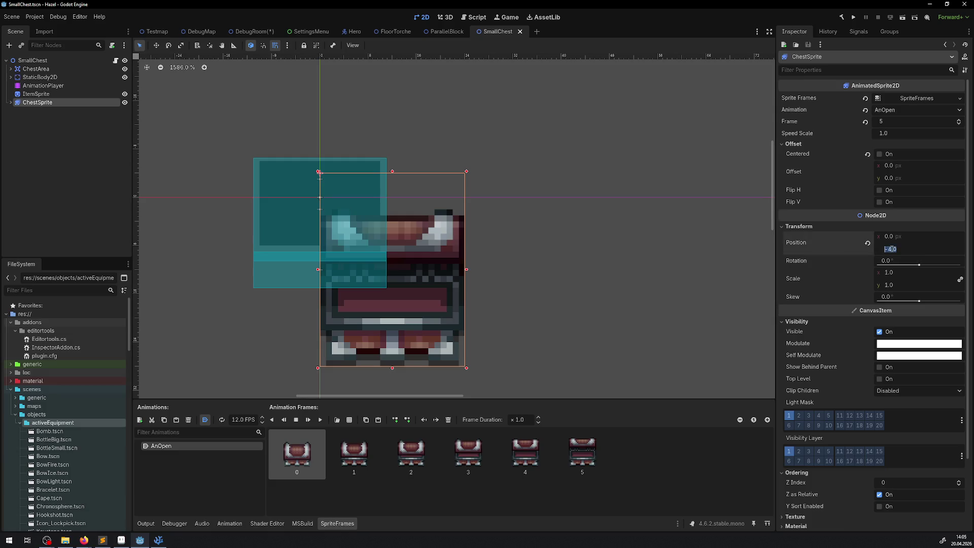
text(-)
text(7)
key(Return)
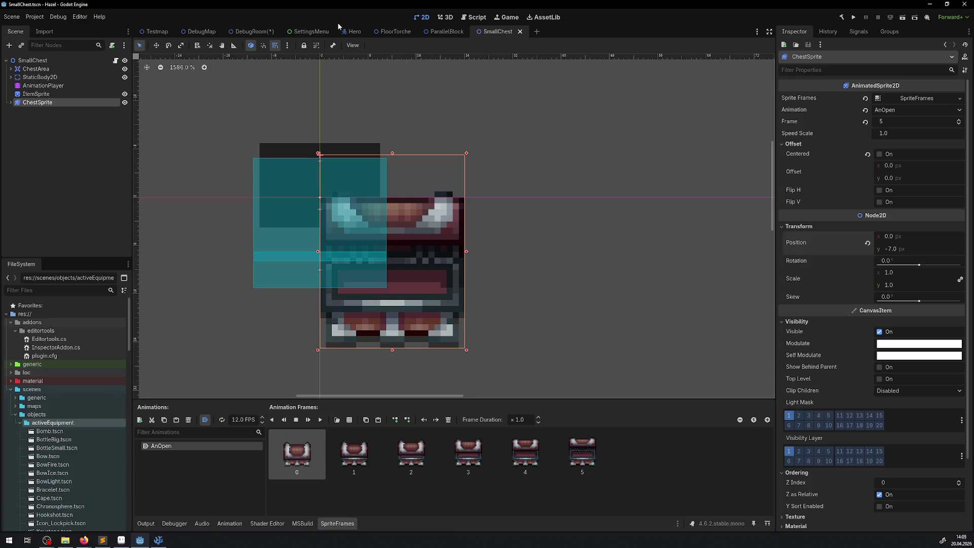
click(269, 32)
scroll(457, 228, up, 1)
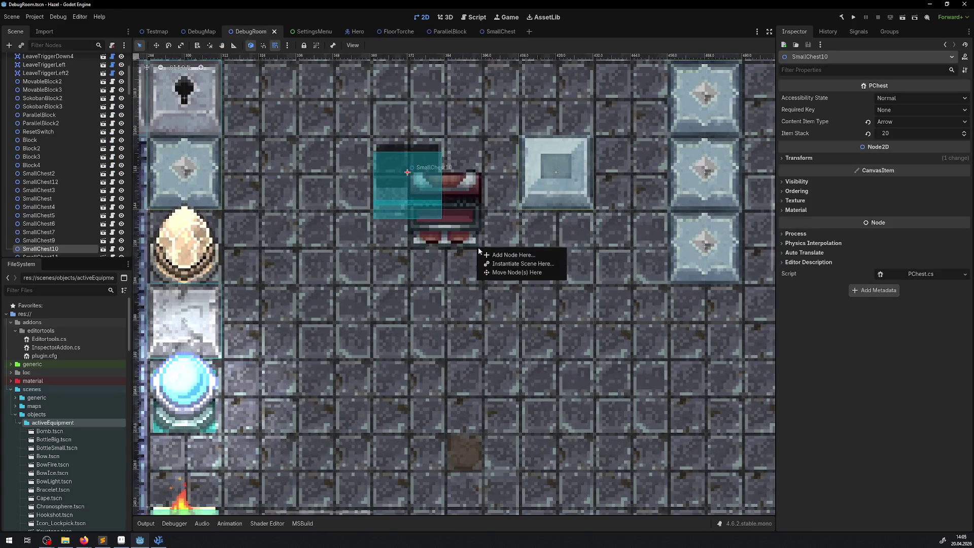
Step: Zoom in on the chest, save DebugRoom with Ctrl+S, and return to SmallChest
scroll(446, 254, up, 4)
key(ctrl+s)
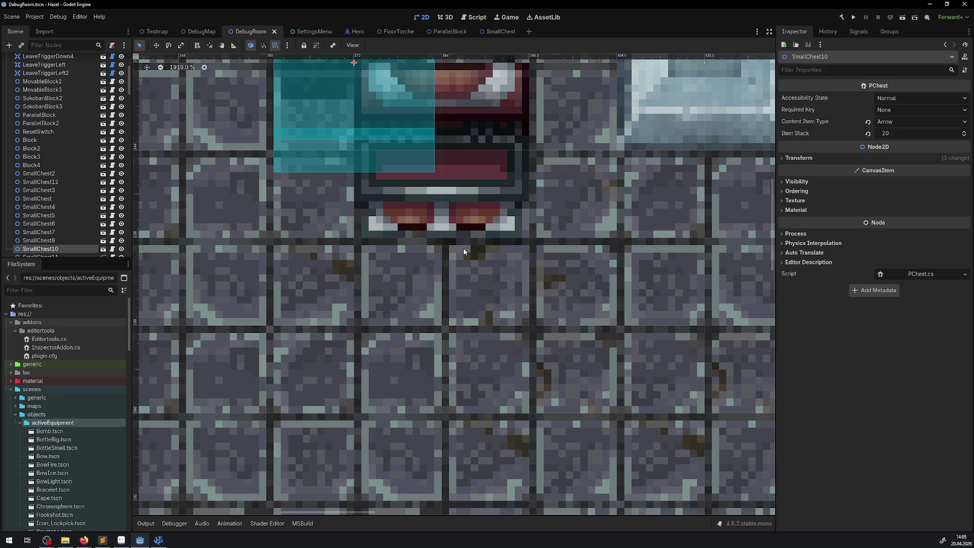
click(497, 32)
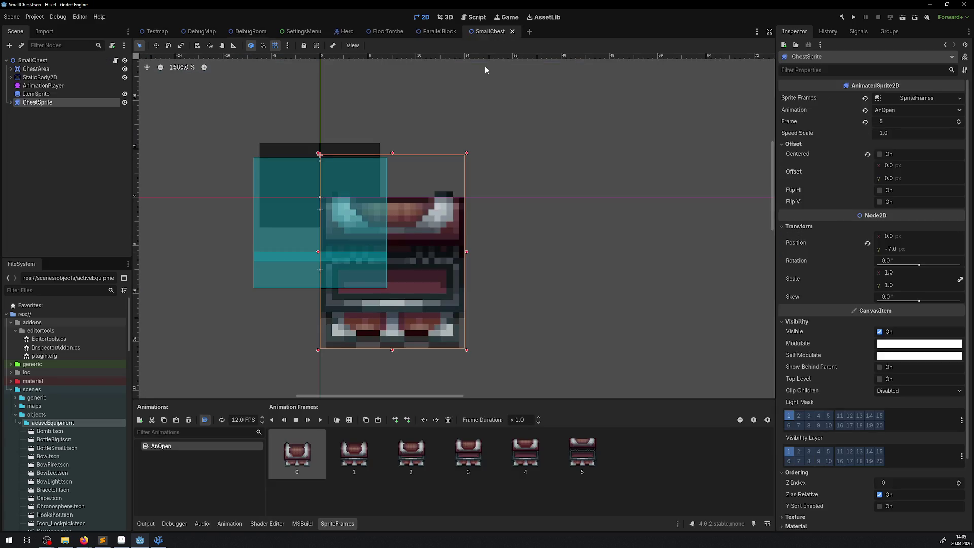
Step: Expand ChestSprite, select LightOccluder2D, lock it, and save the scene
click(10, 102)
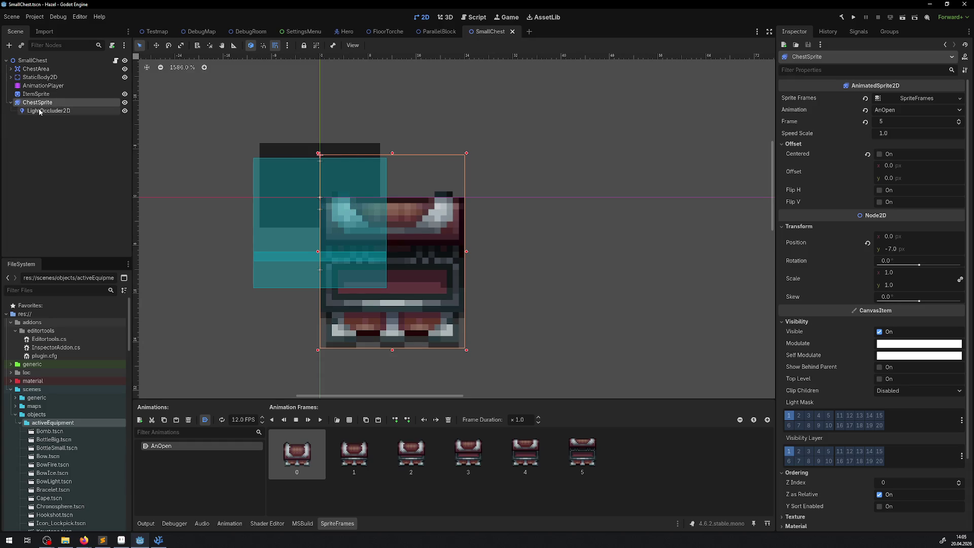
click(40, 110)
click(303, 46)
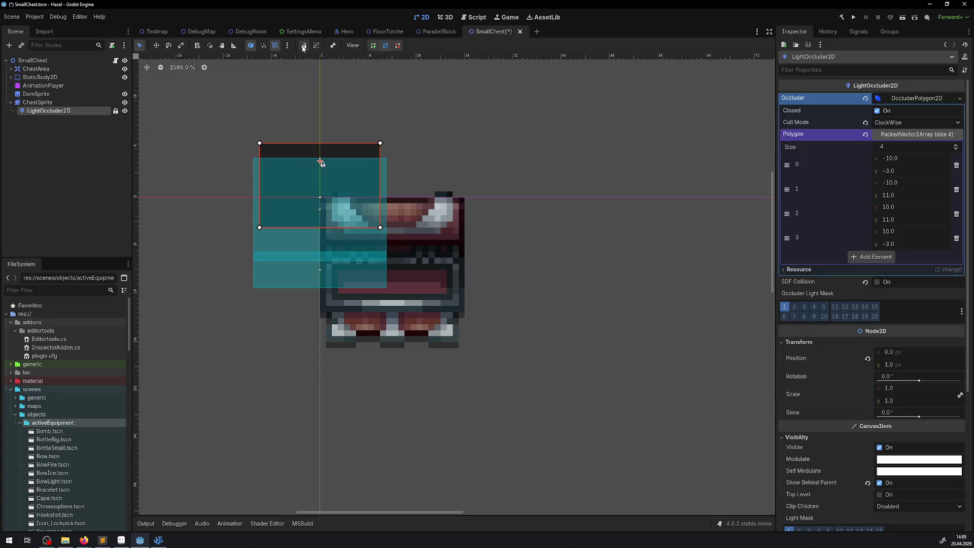
click(397, 246)
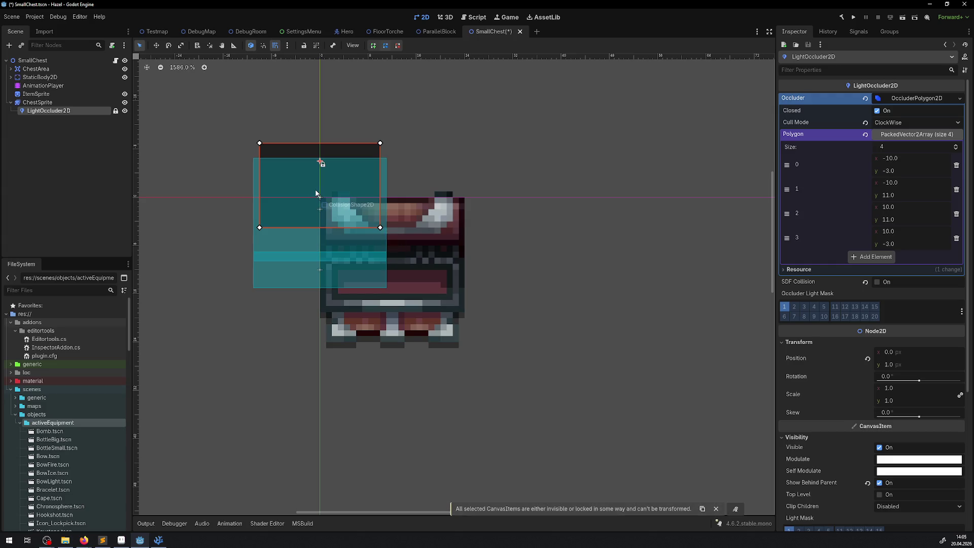
key(ctrl+s)
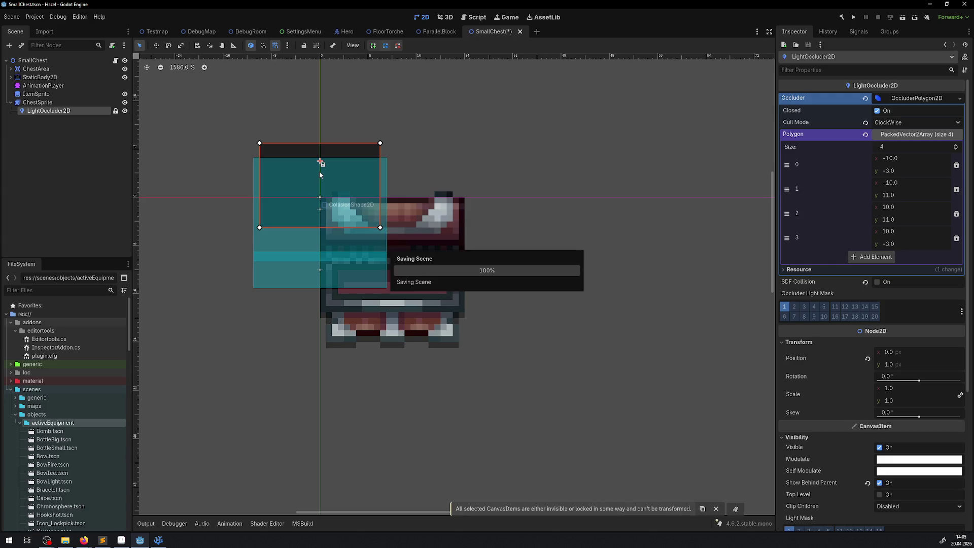
click(306, 166)
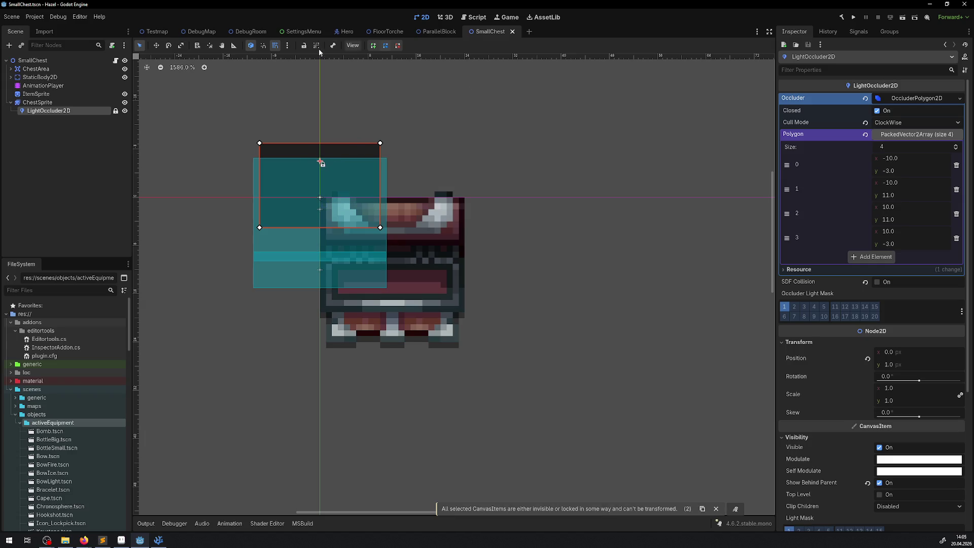
Step: Unlock LightOccluder2D, drag it down onto the chest, and save
click(301, 46)
mouse_move(328, 159)
mouse_down()
mouse_move(357, 208)
mouse_move(416, 207)
mouse_up()
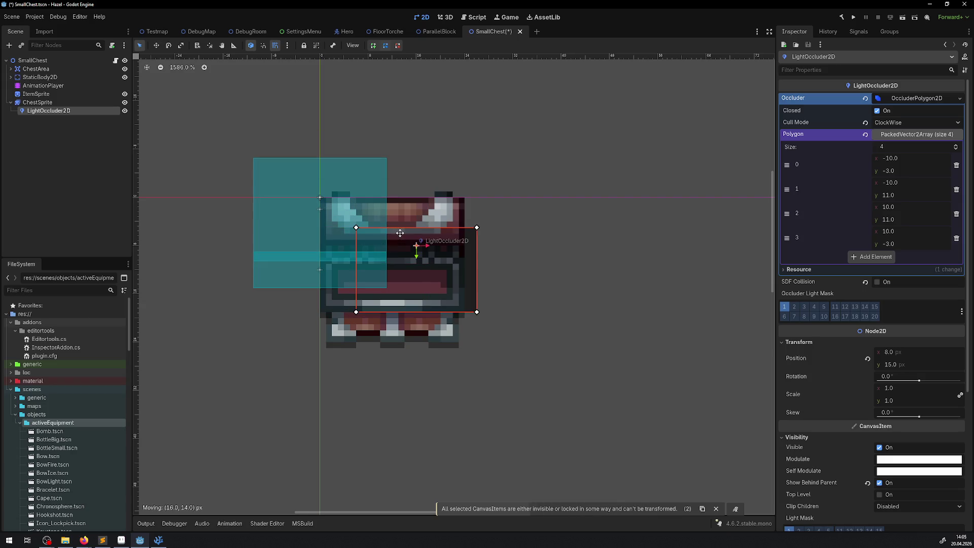
mouse_move(438, 269)
mouse_down()
mouse_move(405, 253)
mouse_move(407, 261)
mouse_up()
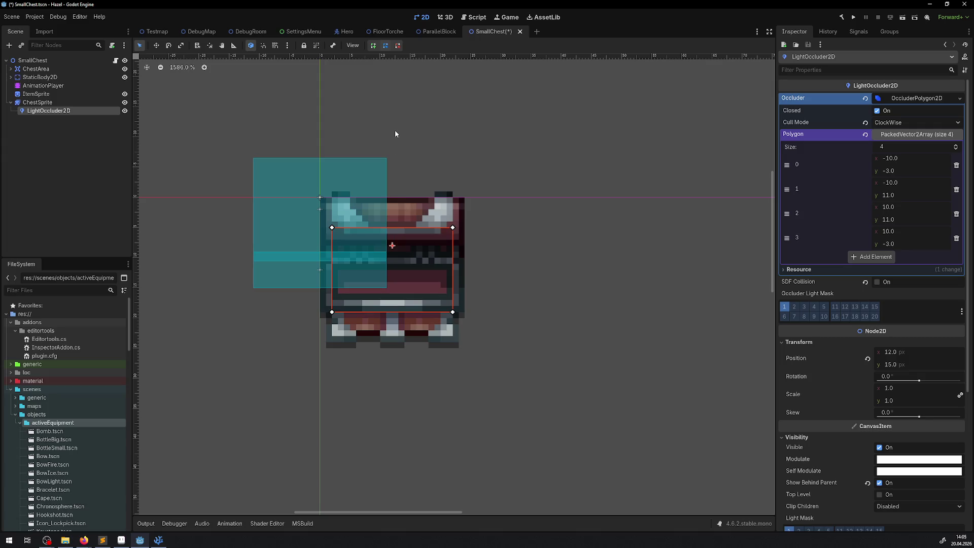
key(ctrl+s)
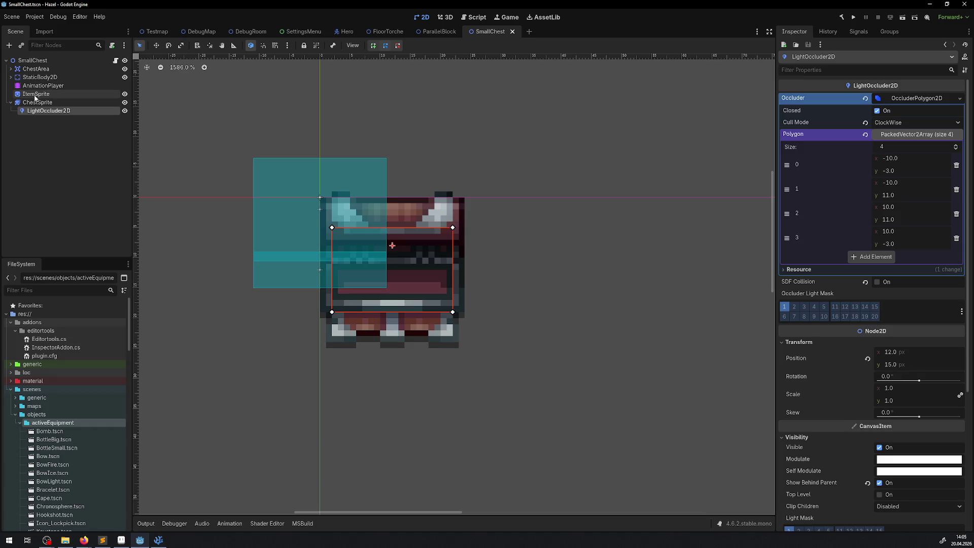
Step: Compare with the opening frames, fine-tune the occluder to (12, 15), and save
click(35, 103)
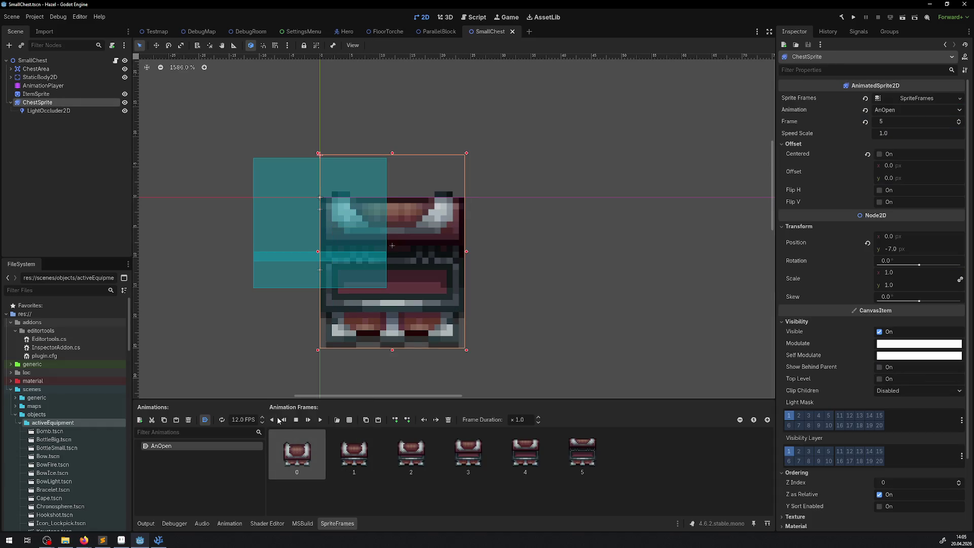
click(275, 422)
click(66, 110)
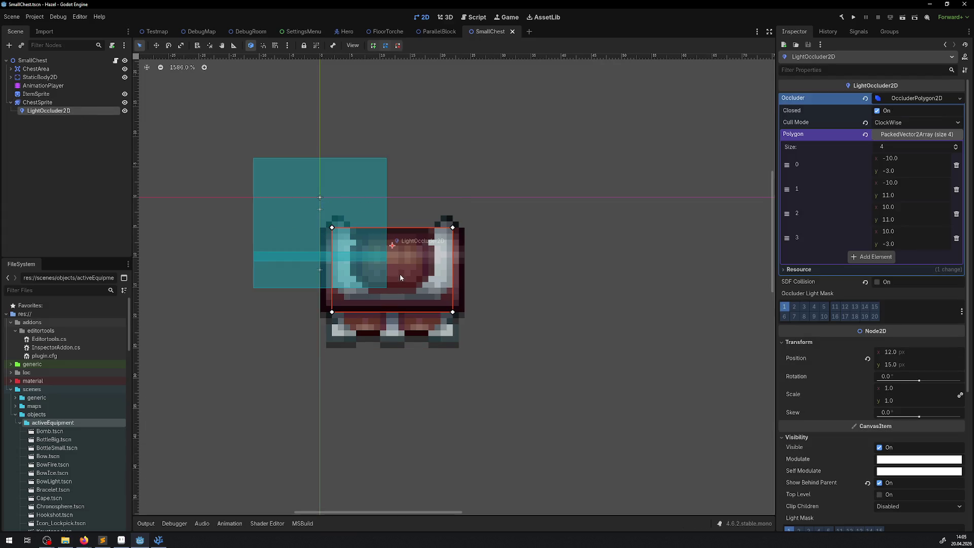
drag(400, 277, 401, 279)
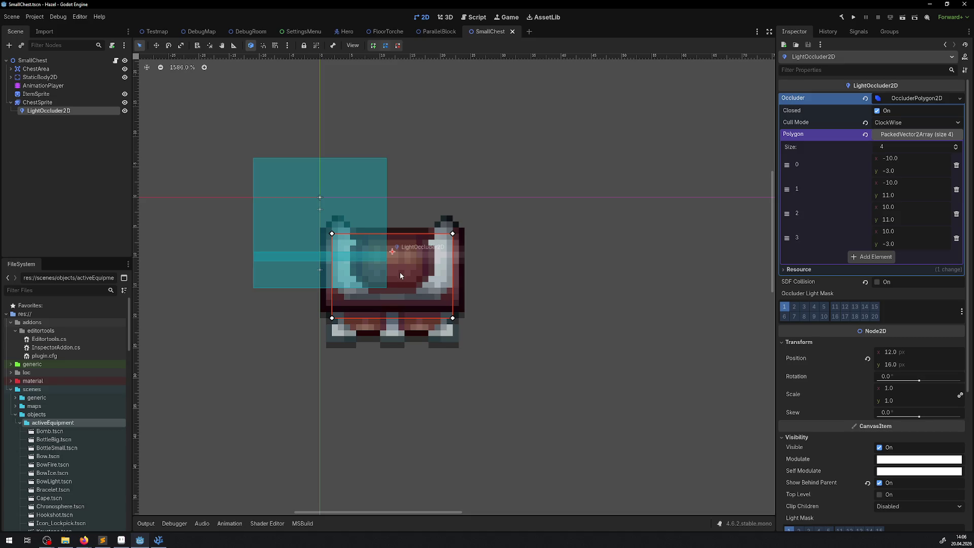
drag(400, 272, 405, 268)
key(ctrl+s)
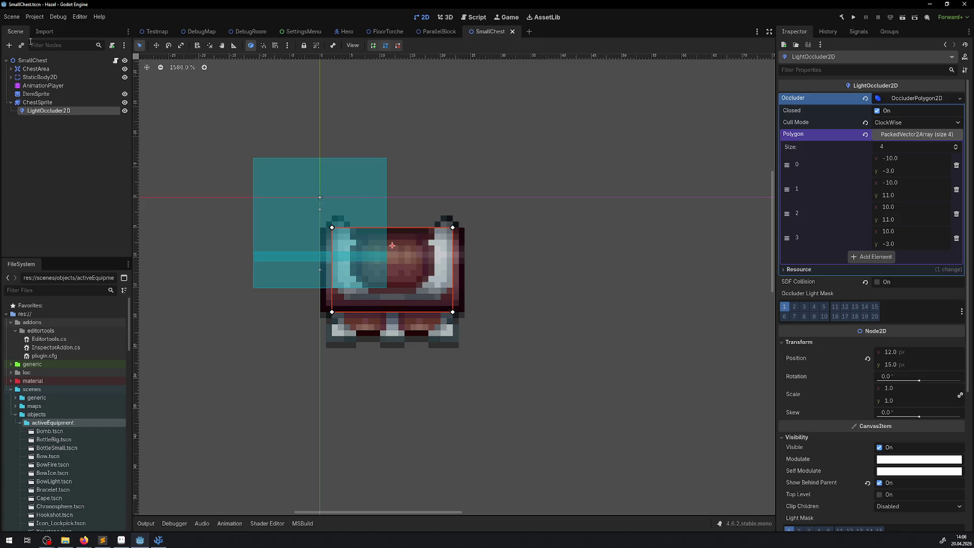
click(38, 85)
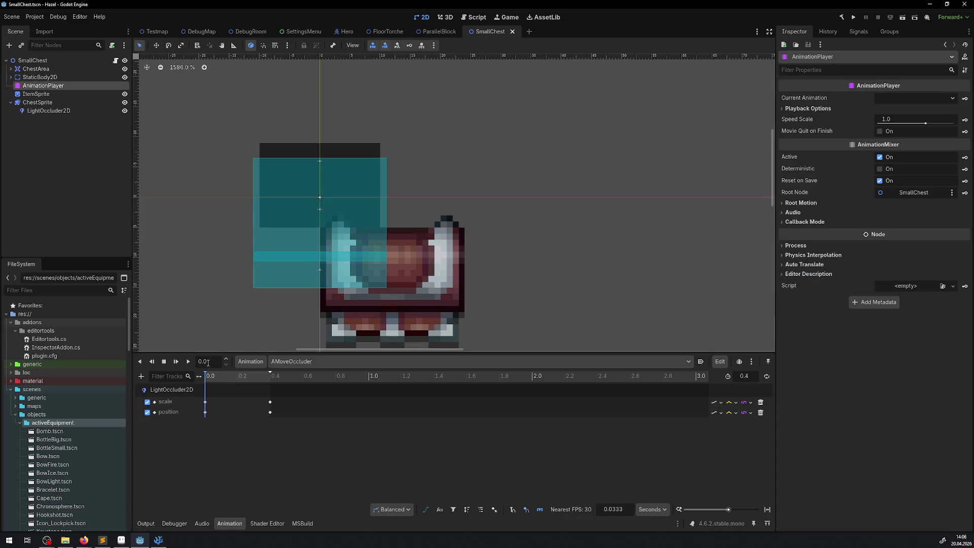
Step: Play AMoveOccluder, drag the occluder over the chest, then hide LightOccluder2D and select ChestSprite
click(189, 361)
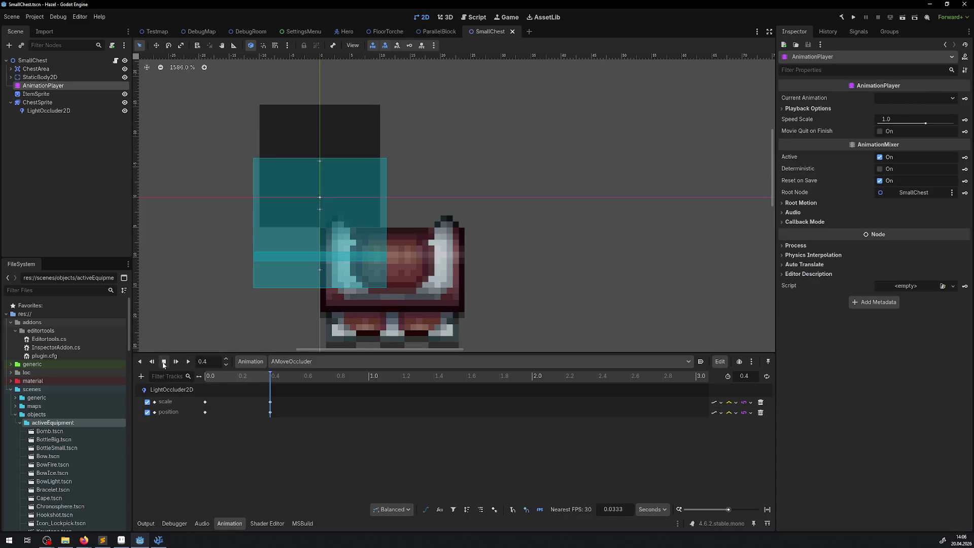
click(59, 111)
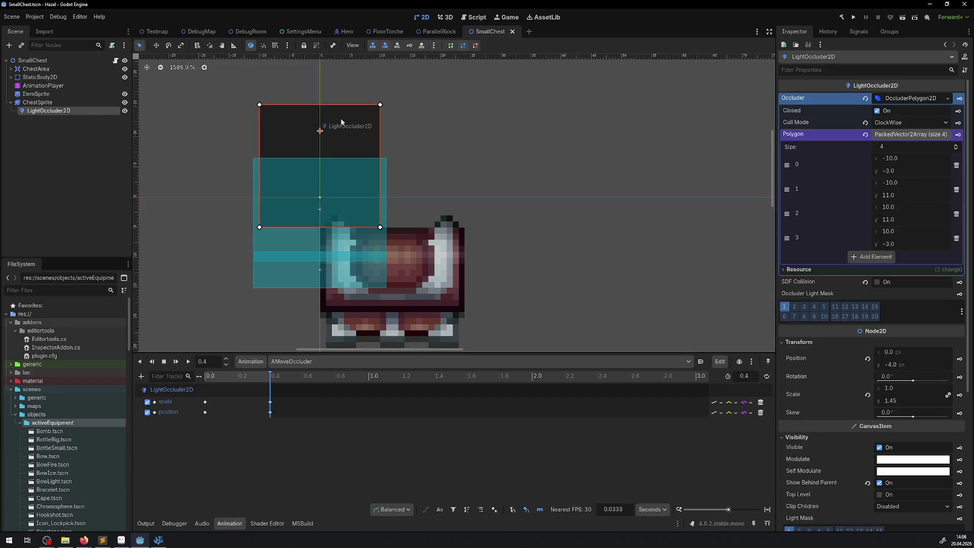
mouse_move(329, 139)
mouse_down()
mouse_move(374, 164)
mouse_move(408, 247)
mouse_move(398, 228)
mouse_up()
click(188, 362)
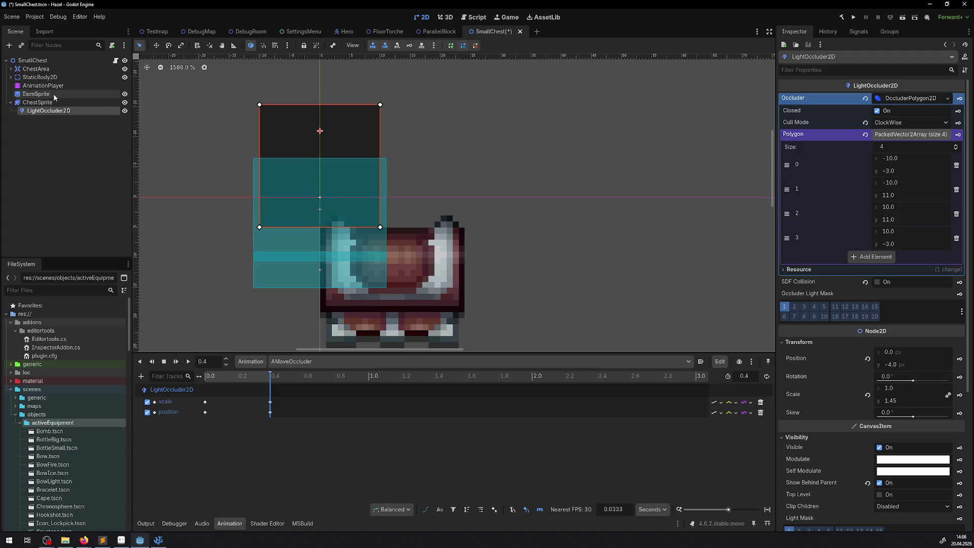
click(124, 111)
click(111, 102)
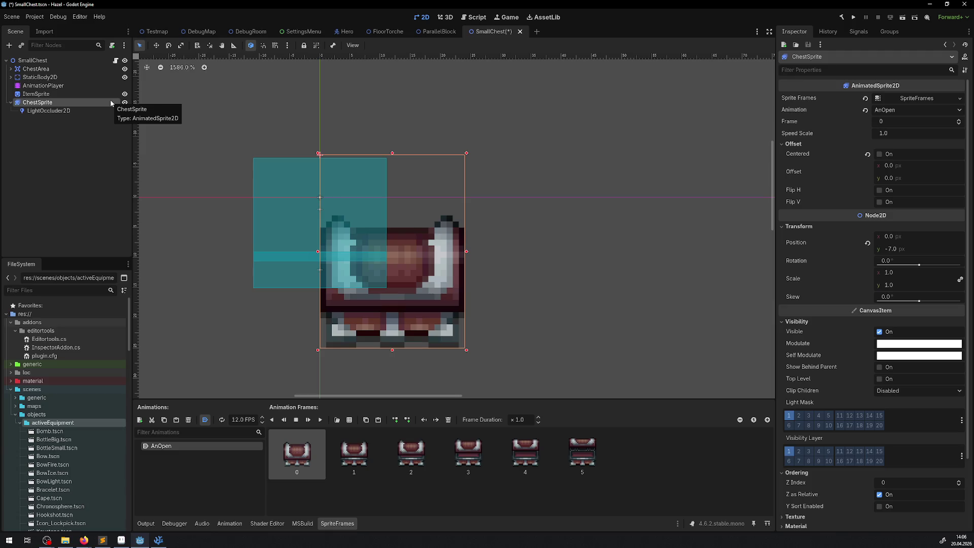
Step: Select ItemSprite, toggle Offset > Centered off and back on, and save
click(51, 95)
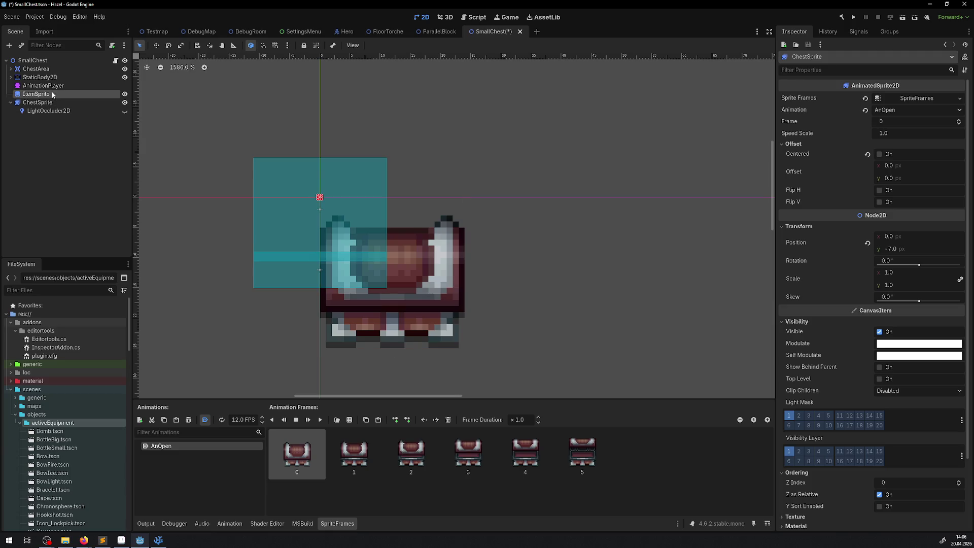
scroll(313, 197, up, 2)
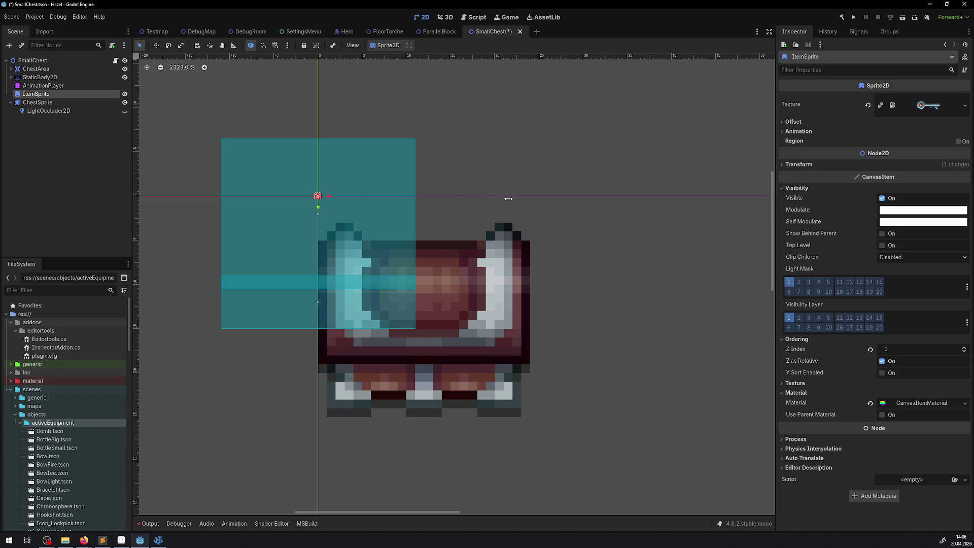
click(799, 164)
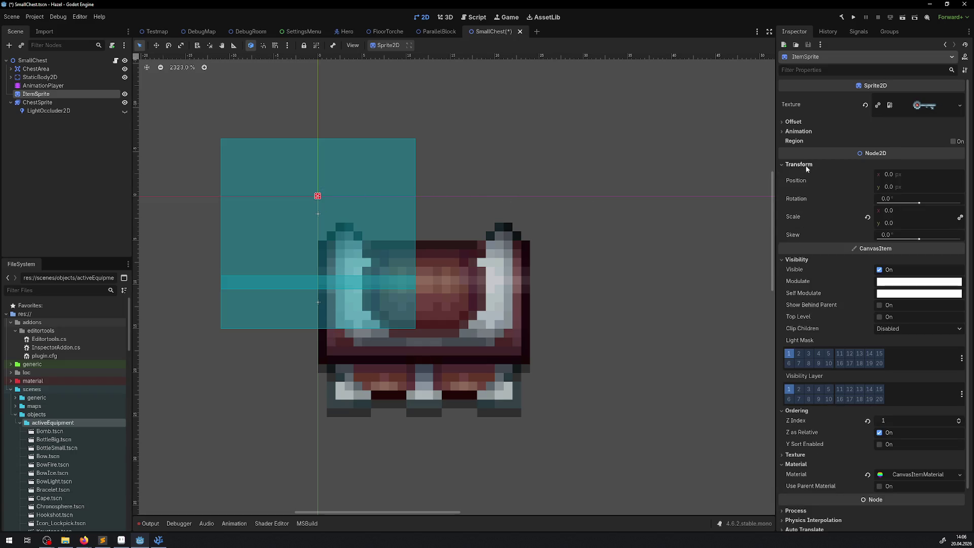
click(793, 123)
click(881, 133)
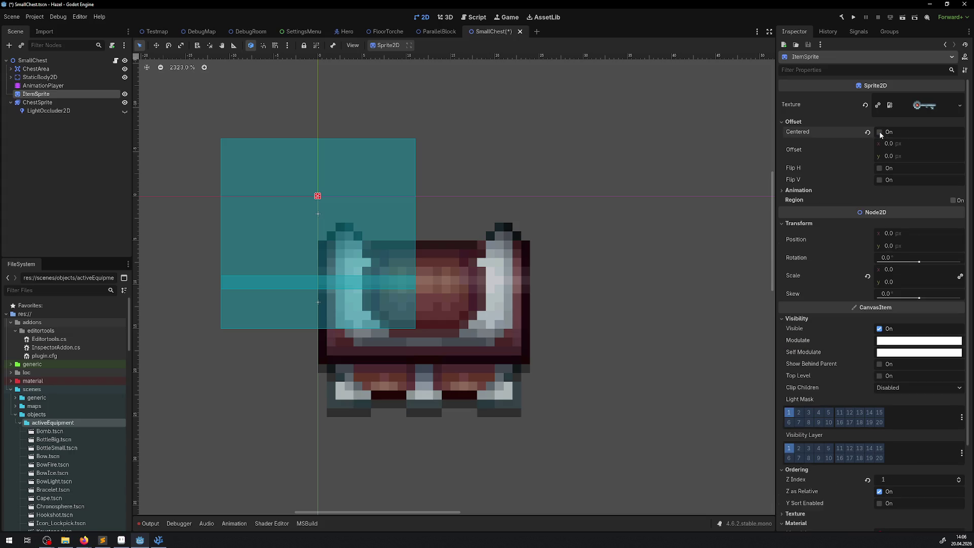
click(881, 136)
key(ctrl+s)
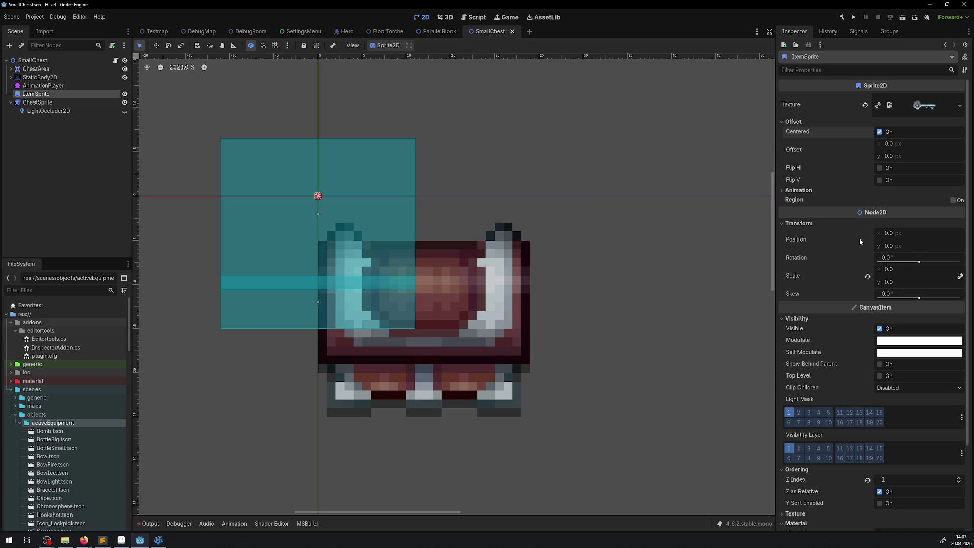
Step: Set ItemSprite's Position x to 12 and save the scene
click(894, 233)
text(8)
key(Return)
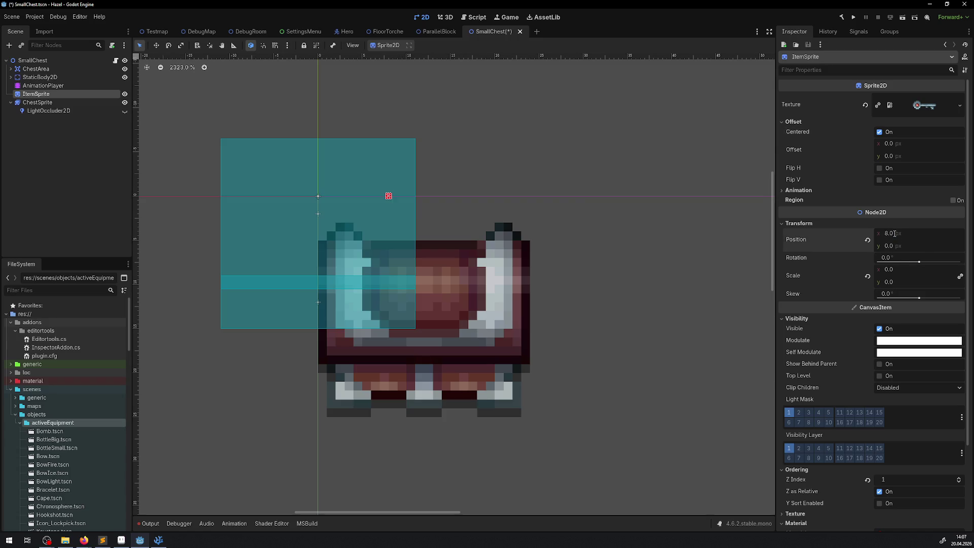
click(895, 233)
text(12)
key(Return)
key(ctrl+s)
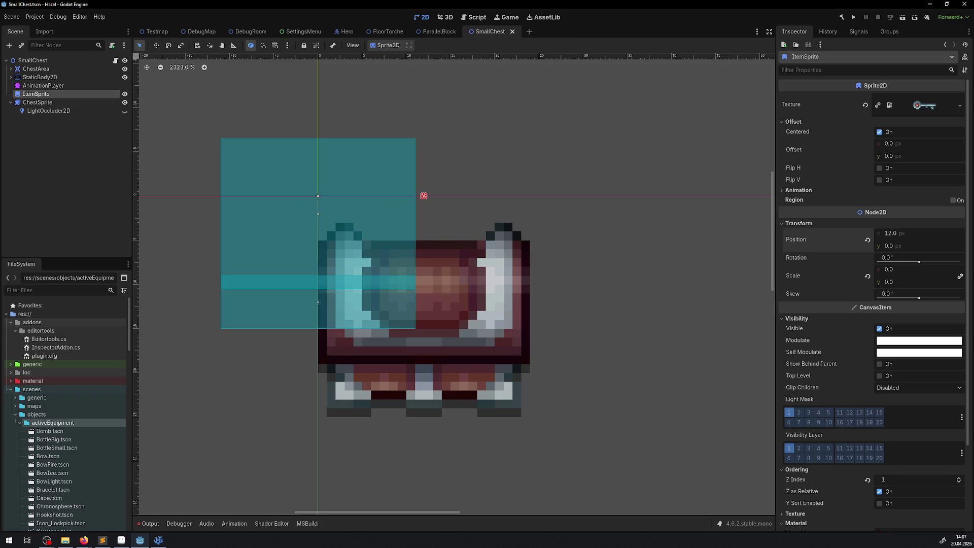
click(45, 86)
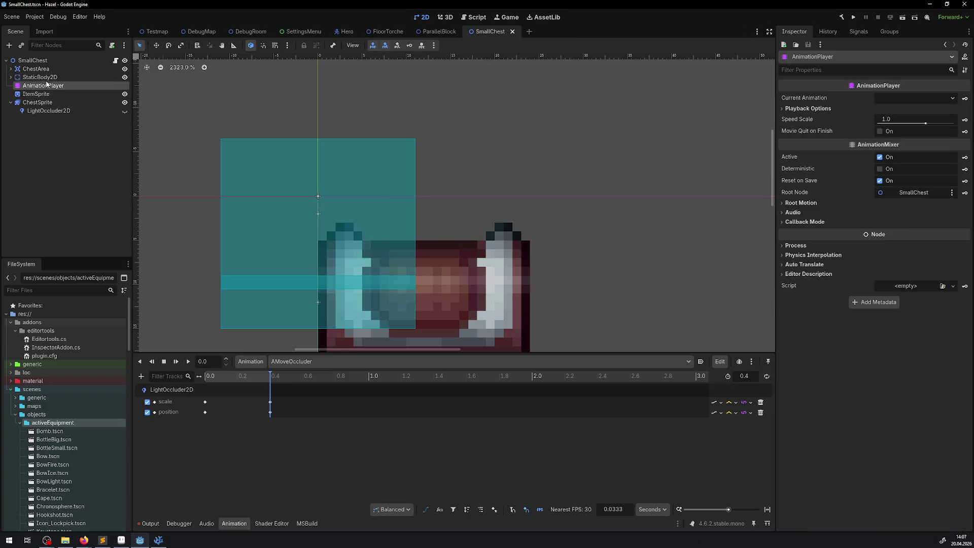
Step: Drag the StaticBody2D collision over the chest, save, and nudge it right a pixel
click(46, 79)
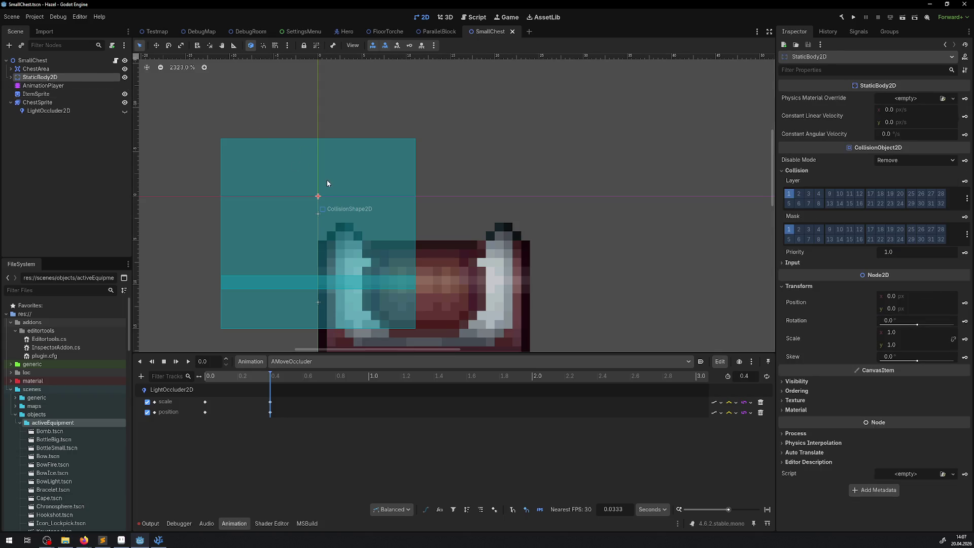
scroll(329, 203, down, 3)
scroll(305, 188, down, 2)
mouse_move(284, 155)
mouse_down()
mouse_move(376, 190)
mouse_move(381, 223)
mouse_move(367, 232)
mouse_move(366, 224)
mouse_move(366, 236)
mouse_up()
key(ctrl+s)
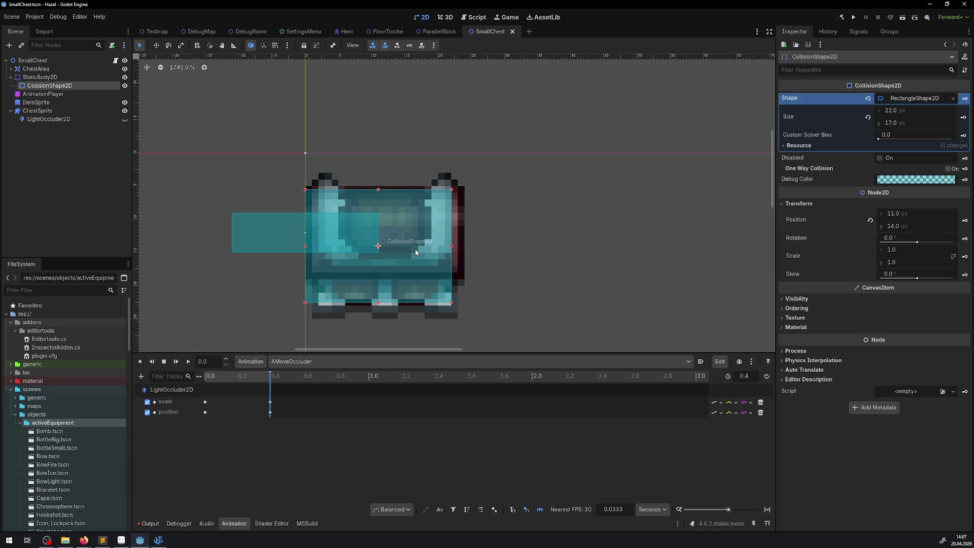
drag(409, 242, 410, 241)
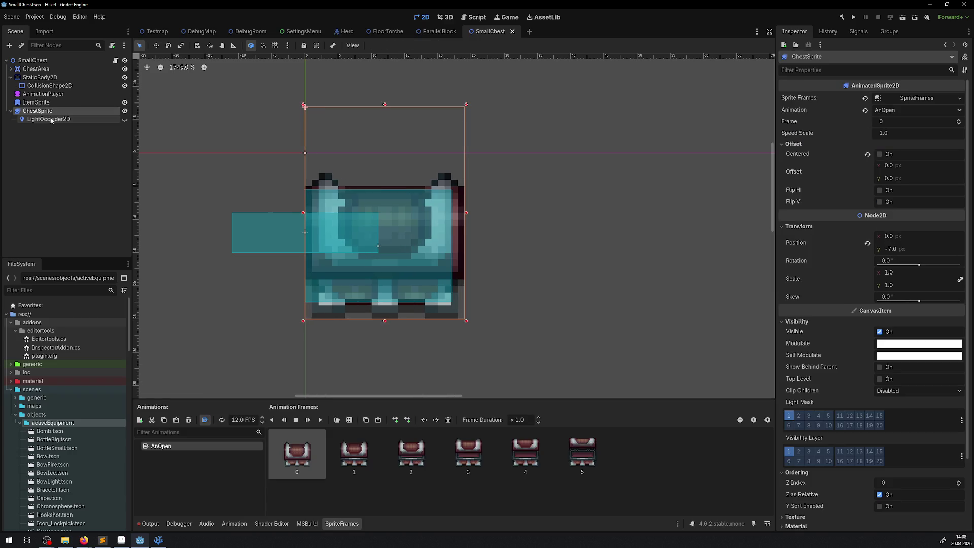
click(39, 76)
drag(386, 227, 398, 229)
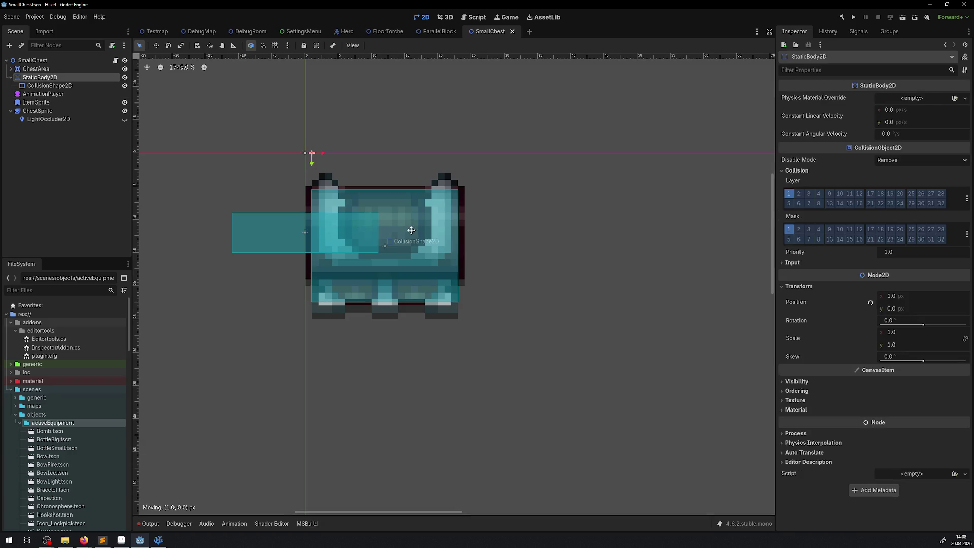
Step: Reset StaticBody2D x to 0, set CollisionShape2D Position to (0, 0), and lock it
click(56, 85)
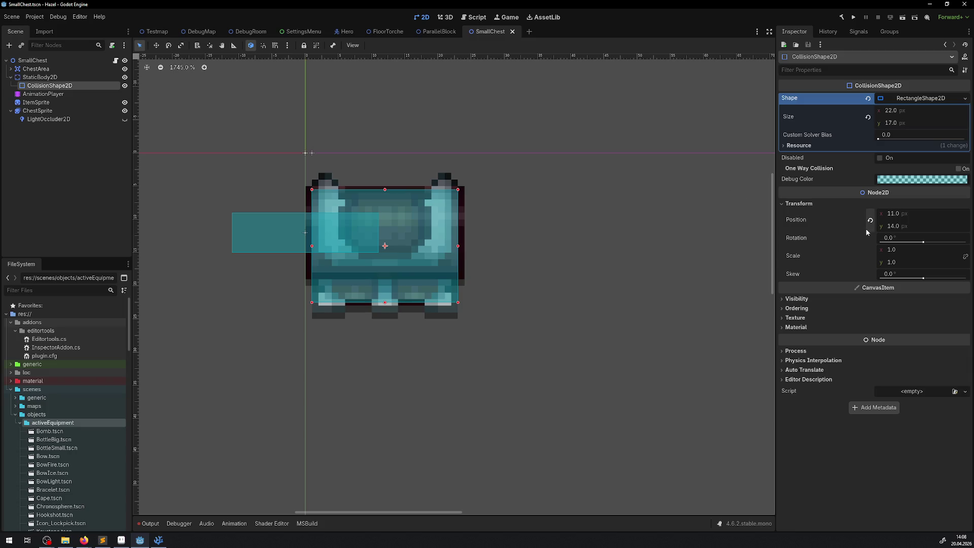
click(41, 78)
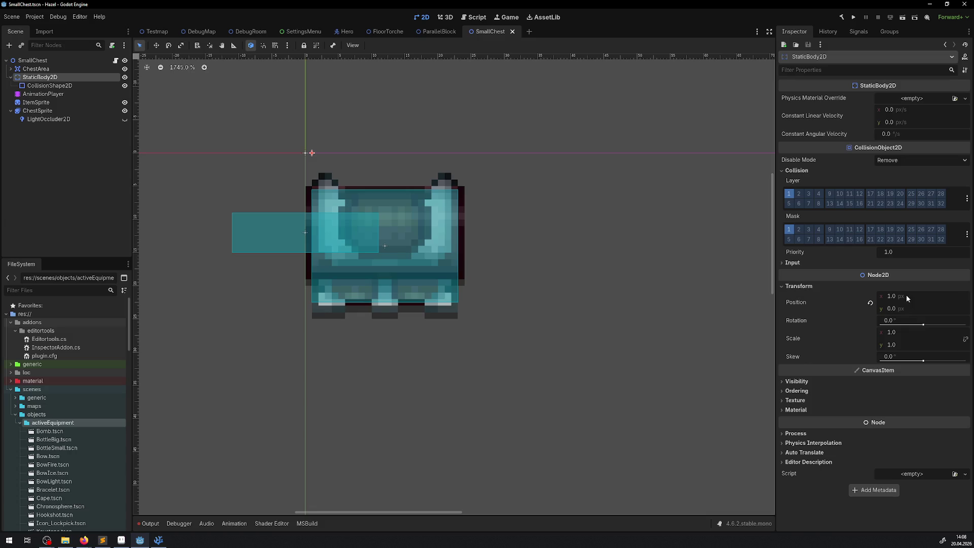
click(870, 303)
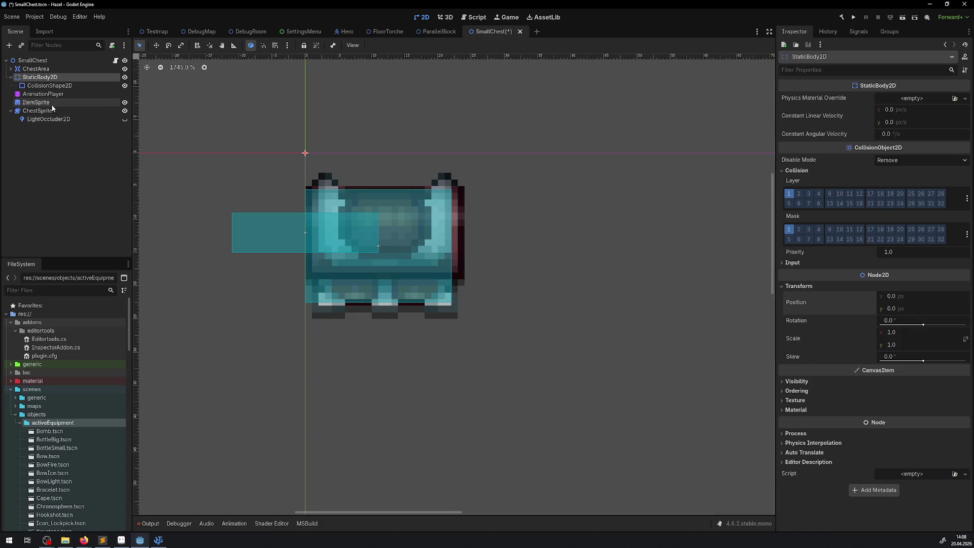
click(50, 85)
click(897, 225)
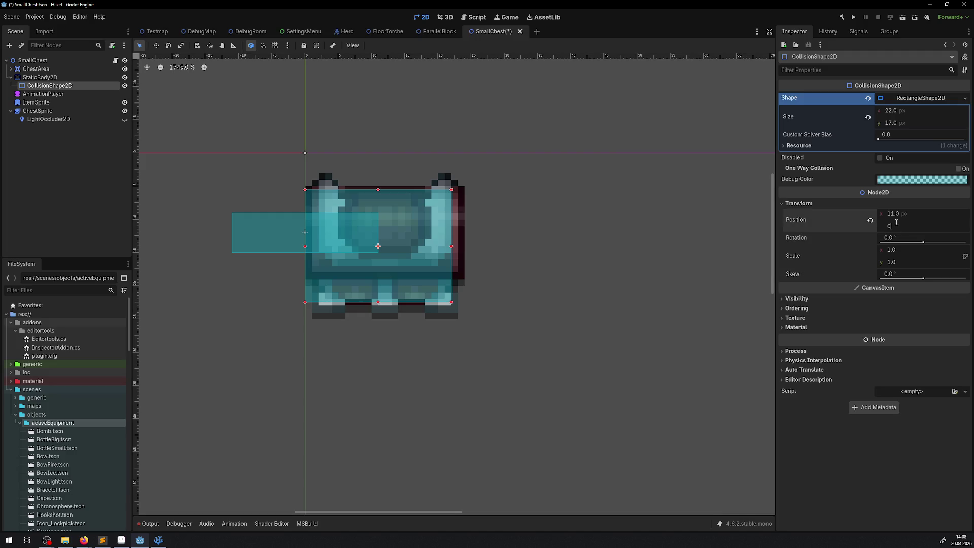
key(Return)
click(870, 219)
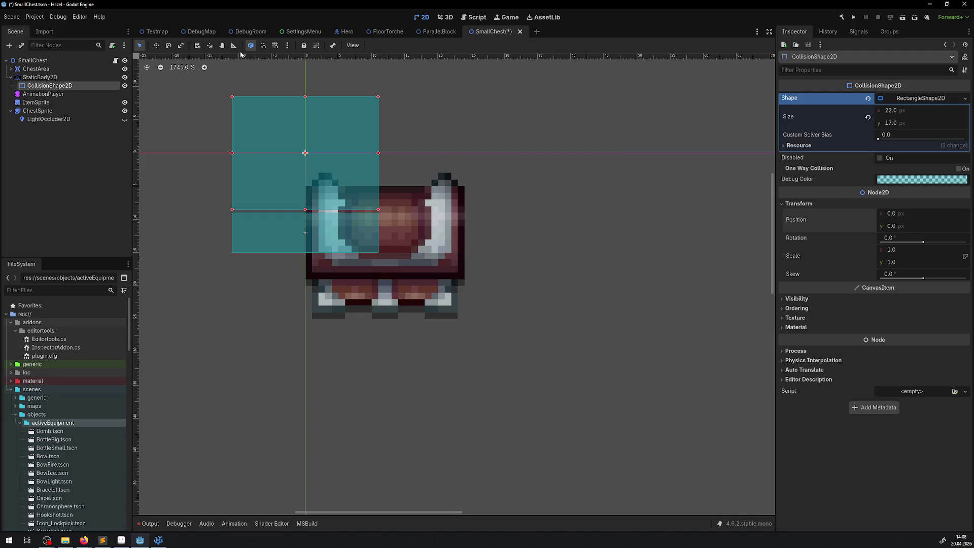
click(304, 45)
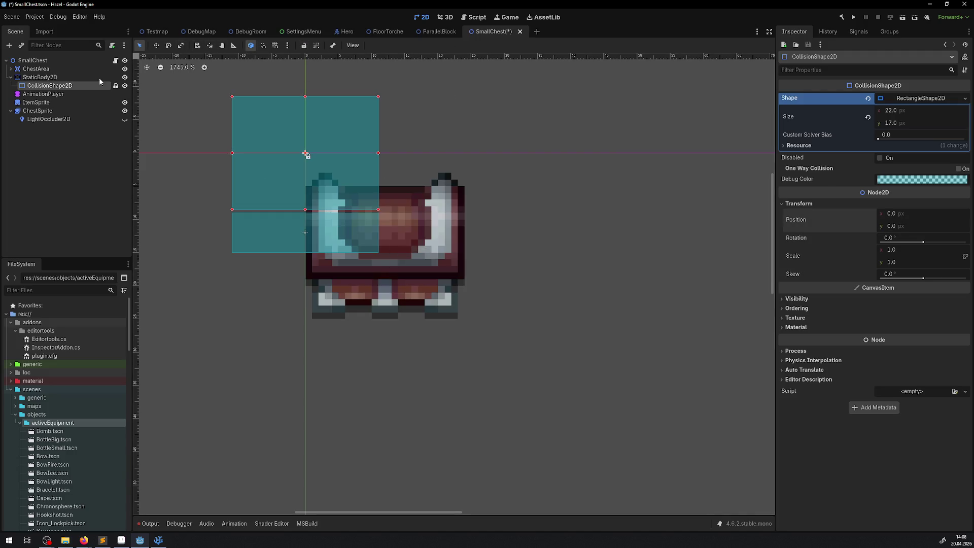
Step: Drag StaticBody2D onto the chest at (12, 14) and save SmallChest
click(23, 78)
mouse_move(307, 159)
mouse_down()
mouse_move(406, 218)
mouse_move(387, 234)
mouse_move(389, 261)
mouse_up()
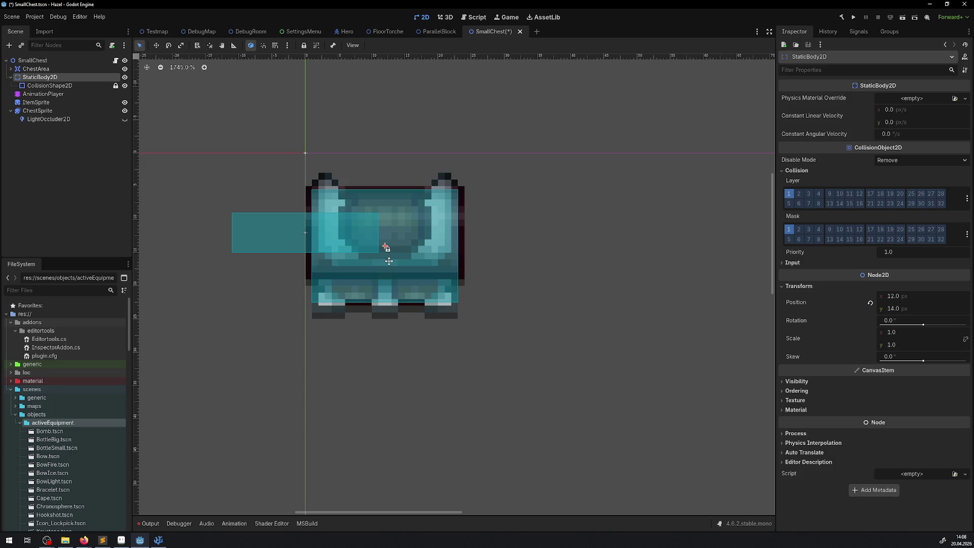
key(ctrl+s)
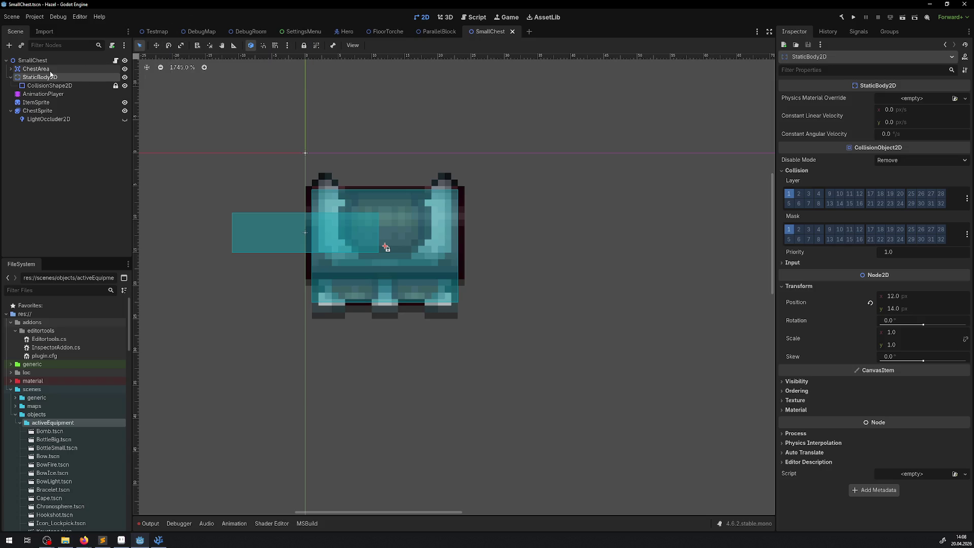
Step: Expand ChestArea and set its CollisionShape2D Position y to 0
click(34, 69)
click(10, 68)
click(31, 77)
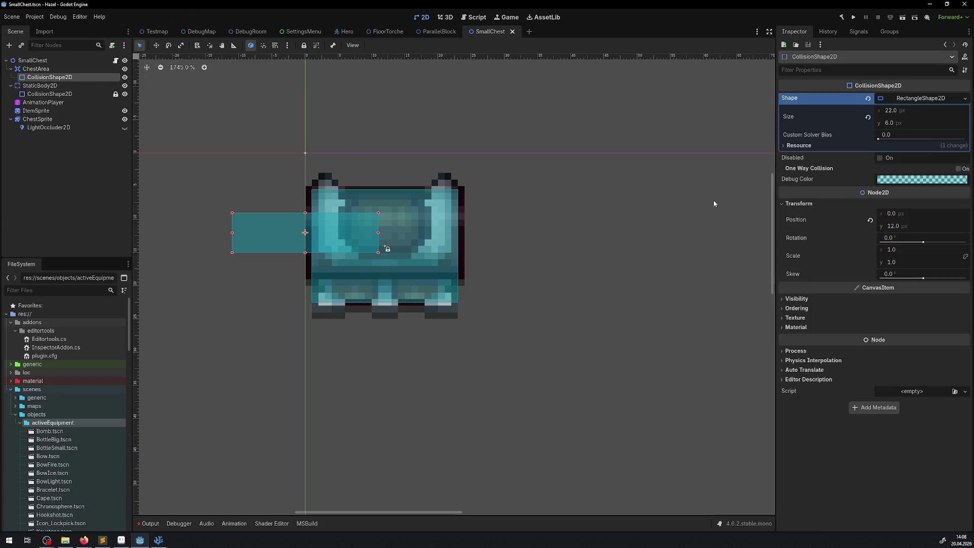
click(925, 227)
text(0)
key(Return)
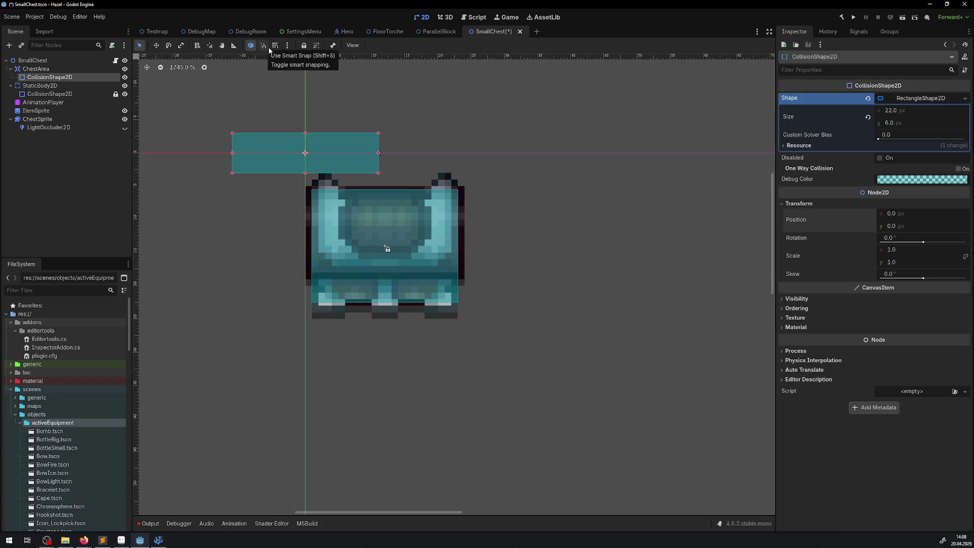
Step: Drag ChestArea to (12, 24) on the chest, save, and unhide LightOccluder2D
click(32, 71)
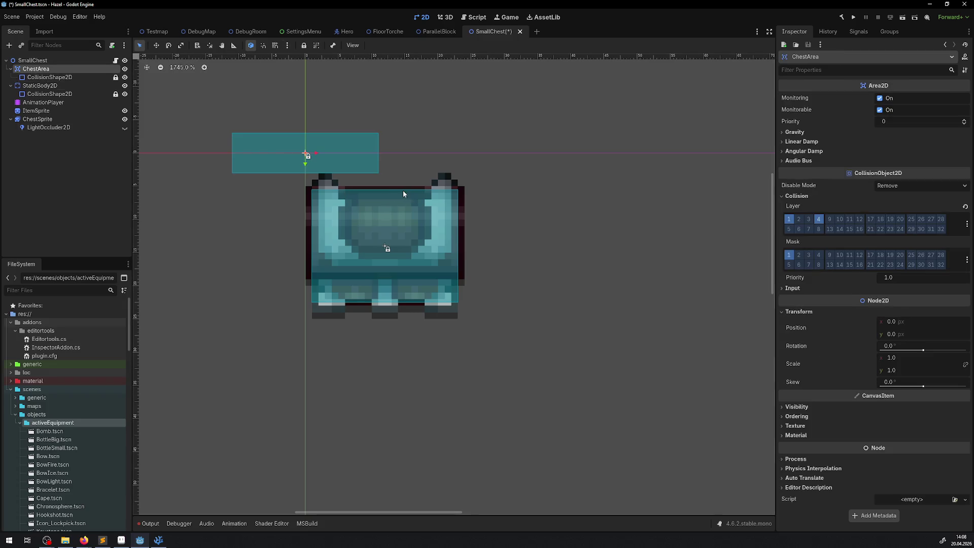
mouse_move(284, 157)
mouse_down()
mouse_move(376, 274)
mouse_move(377, 311)
mouse_up()
key(ctrl+s)
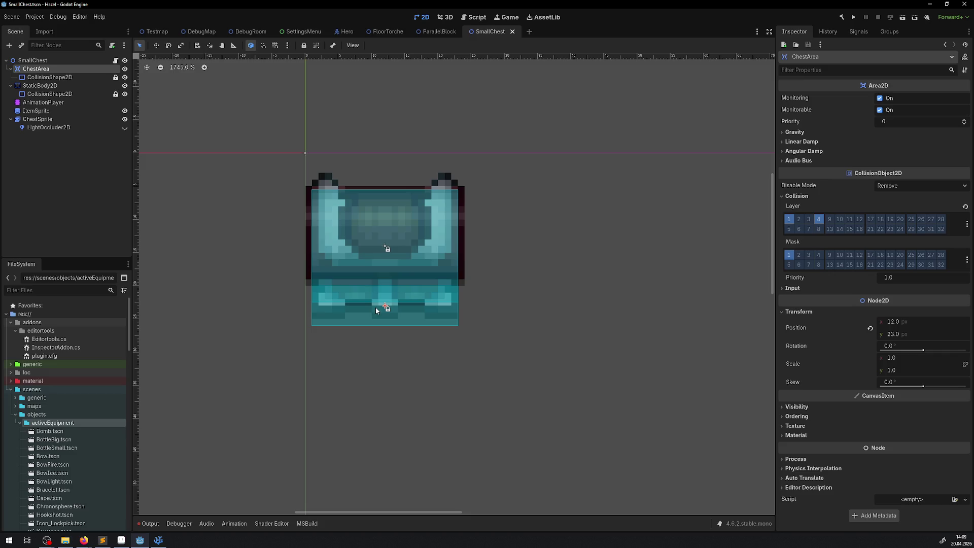
drag(374, 307, 376, 311)
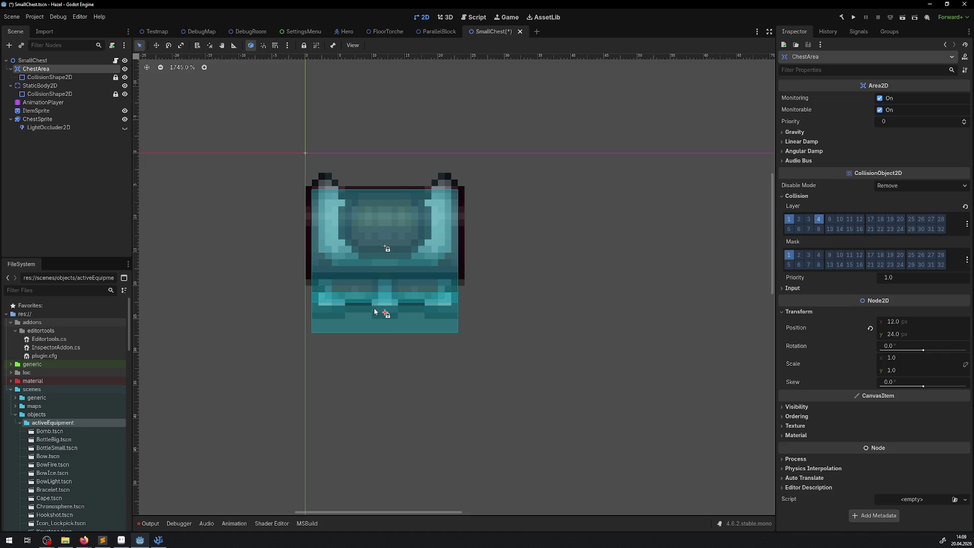
click(124, 128)
click(250, 32)
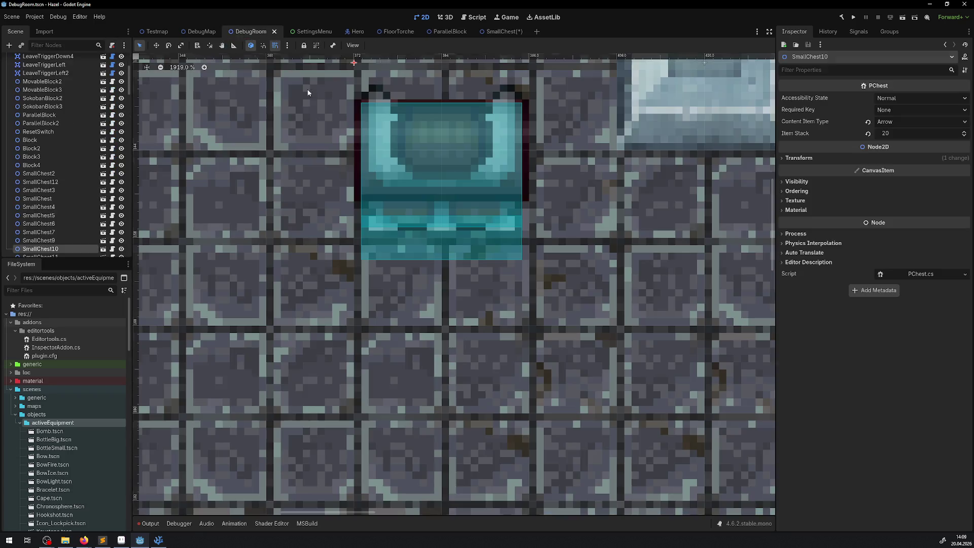
Step: Measure the placed chest in DebugRoom with the Ruler (24 px), then return to SmallChest
scroll(390, 165, down, 3)
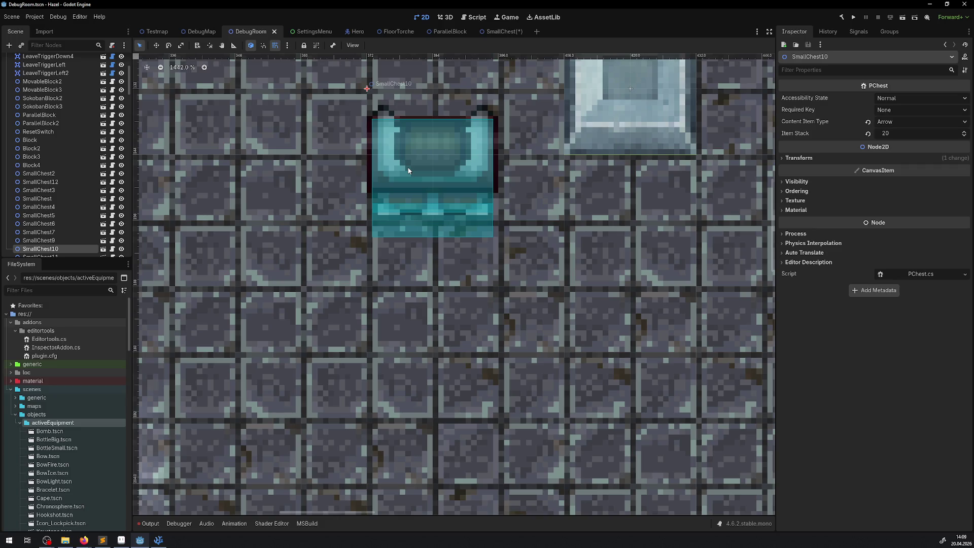
drag(466, 169, 411, 218)
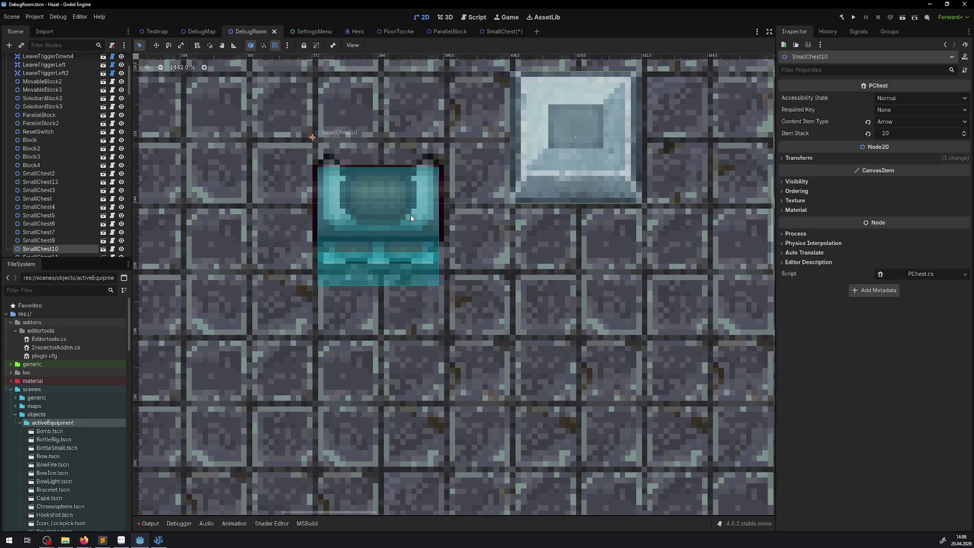
scroll(439, 198, up, 4)
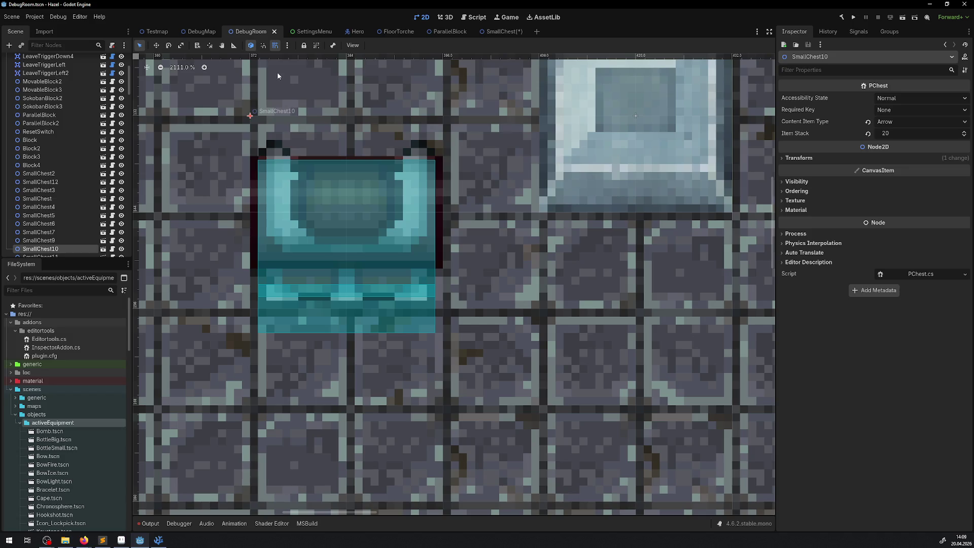
click(234, 45)
drag(249, 166, 439, 166)
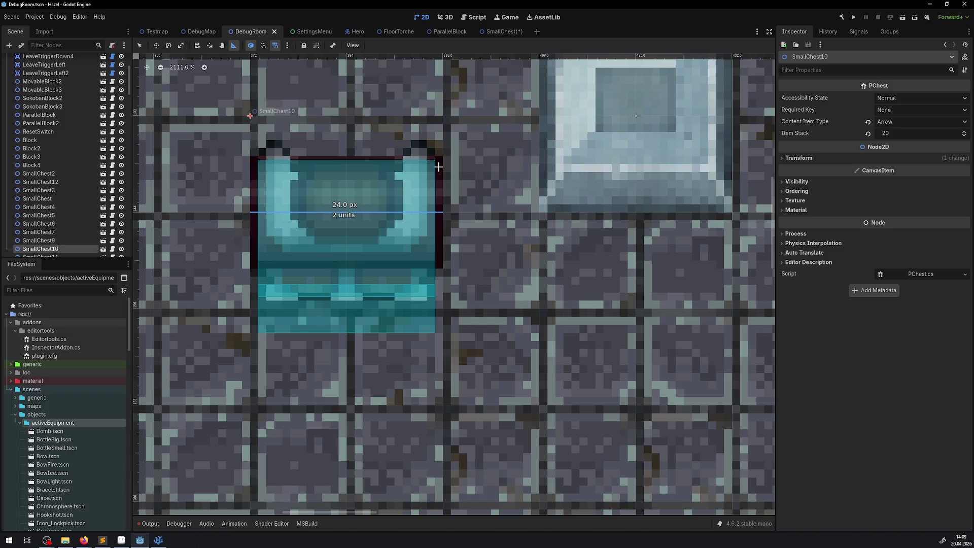
click(141, 47)
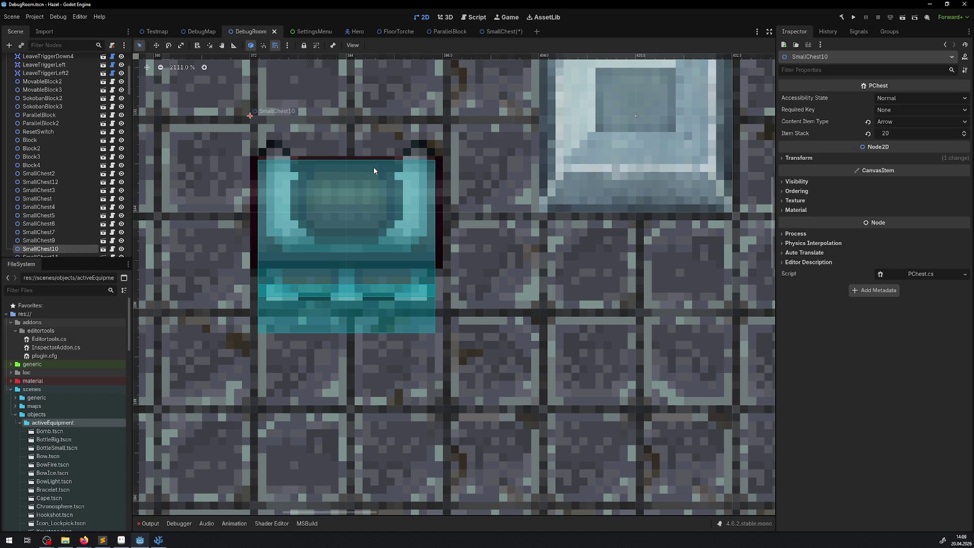
click(489, 31)
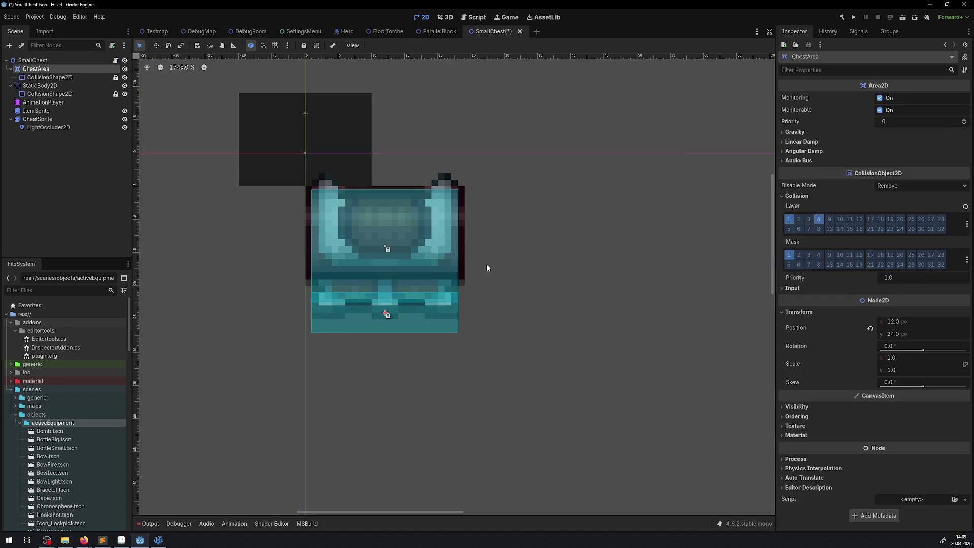
Step: Save SmallChest, then key the LightOccluder2D at (12, 17) on the chest at 0.0 s in AMoveOccluder
key(ctrl+s)
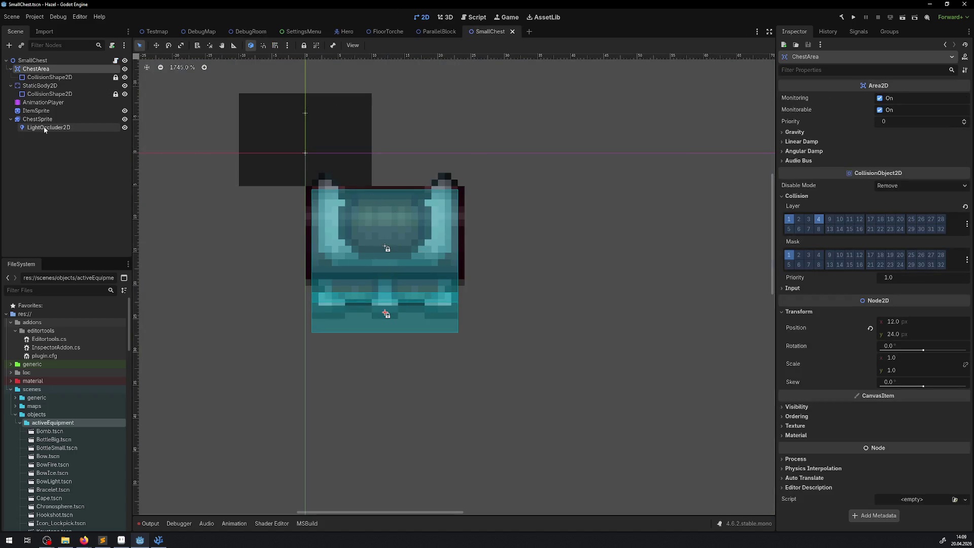
click(99, 103)
click(207, 376)
click(206, 412)
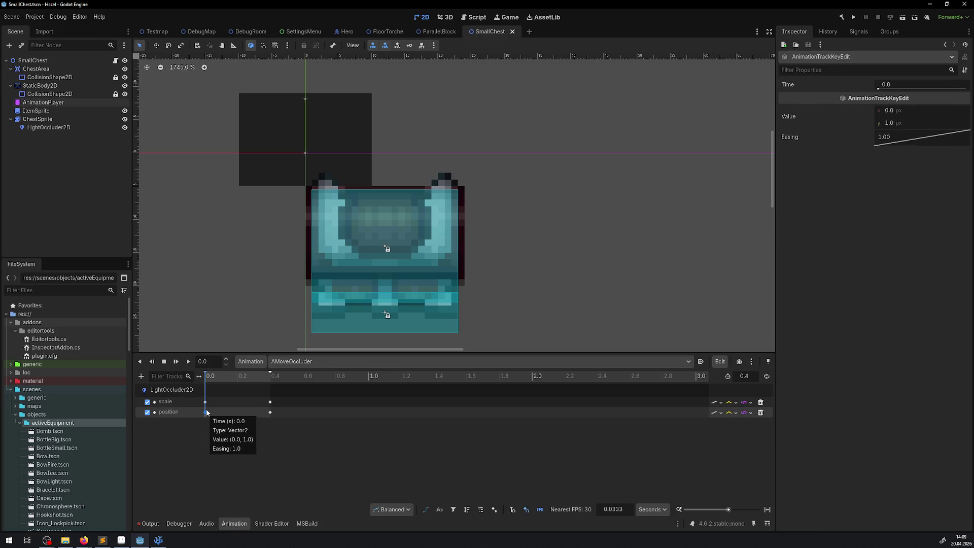
mouse_move(303, 145)
mouse_down()
mouse_move(378, 255)
mouse_move(387, 250)
mouse_up()
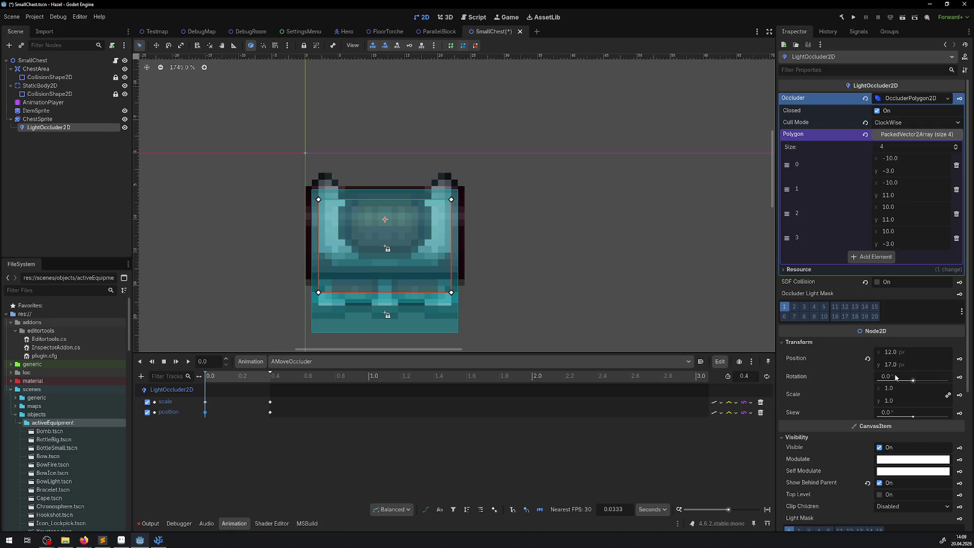
click(960, 359)
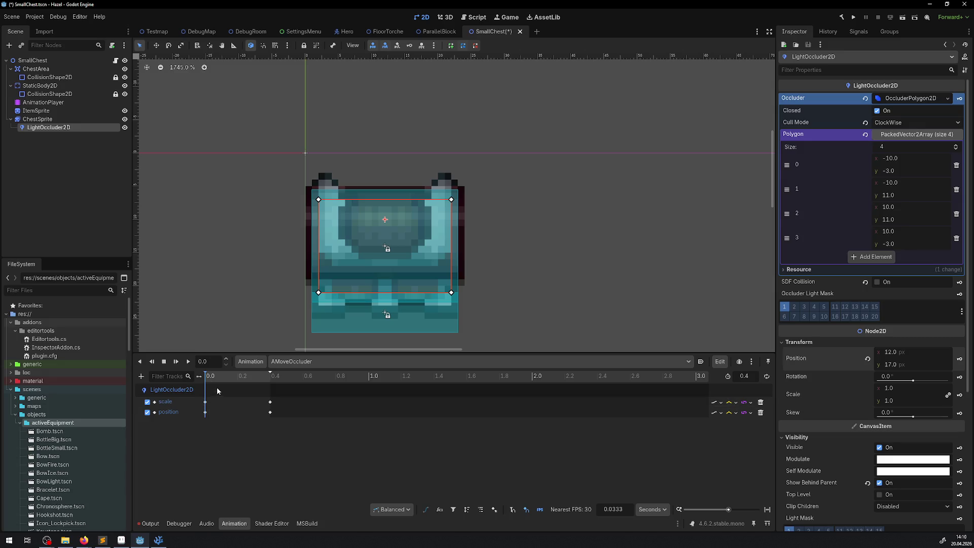
Step: Scrub AMoveOccluder to 0.4 s with the occluder at (12, 12), and preview ChestSprite's AnOpen at frame 5
drag(214, 377, 290, 373)
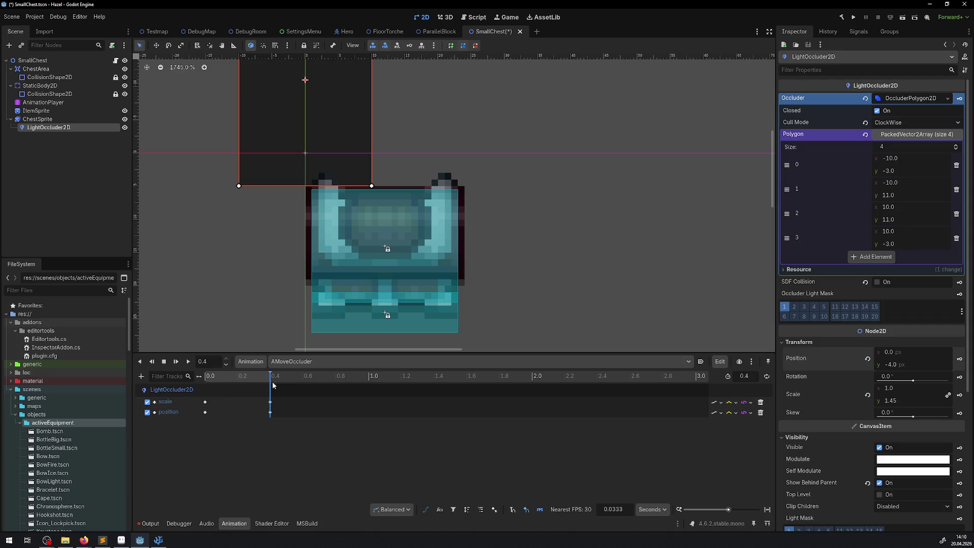
click(206, 376)
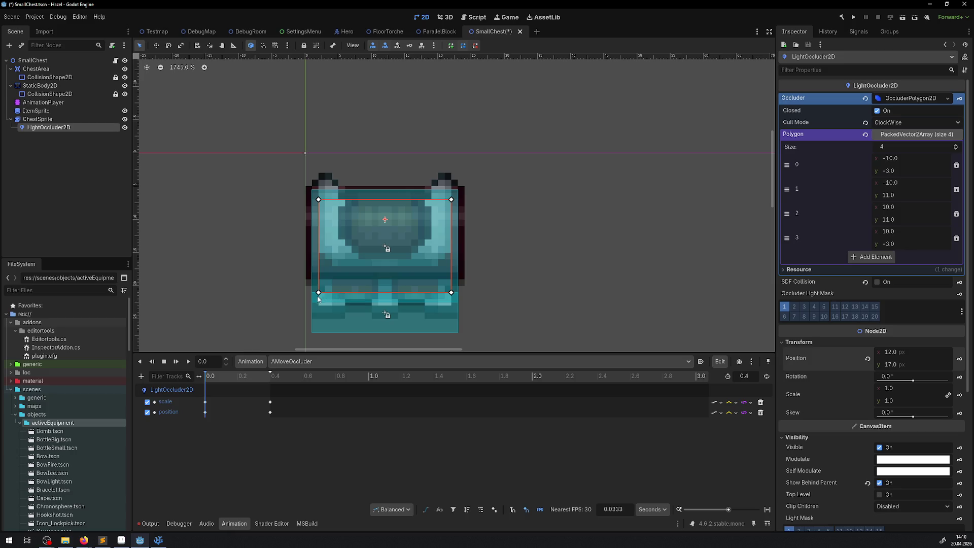
mouse_move(229, 376)
mouse_down()
mouse_move(313, 142)
mouse_move(385, 197)
mouse_move(383, 218)
mouse_up()
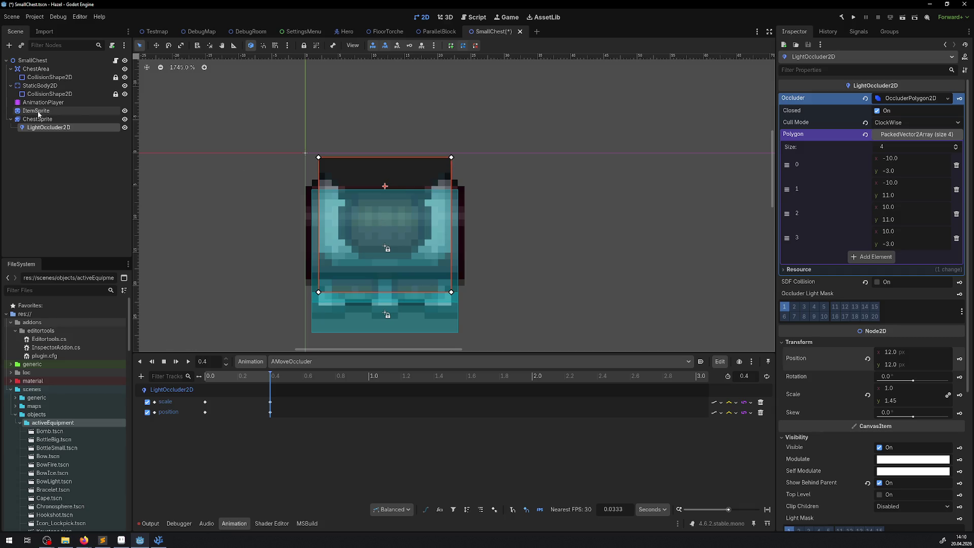
click(38, 119)
click(322, 420)
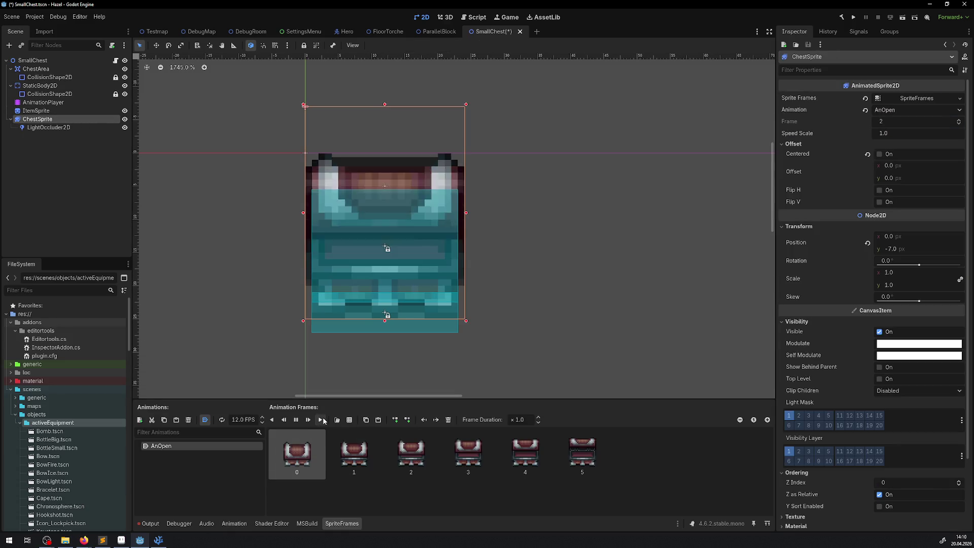
Step: Bring up the LightOccluder2D's animation editor, save SmallChest with Ctrl+S, and switch to the DebugRoom scene
click(40, 129)
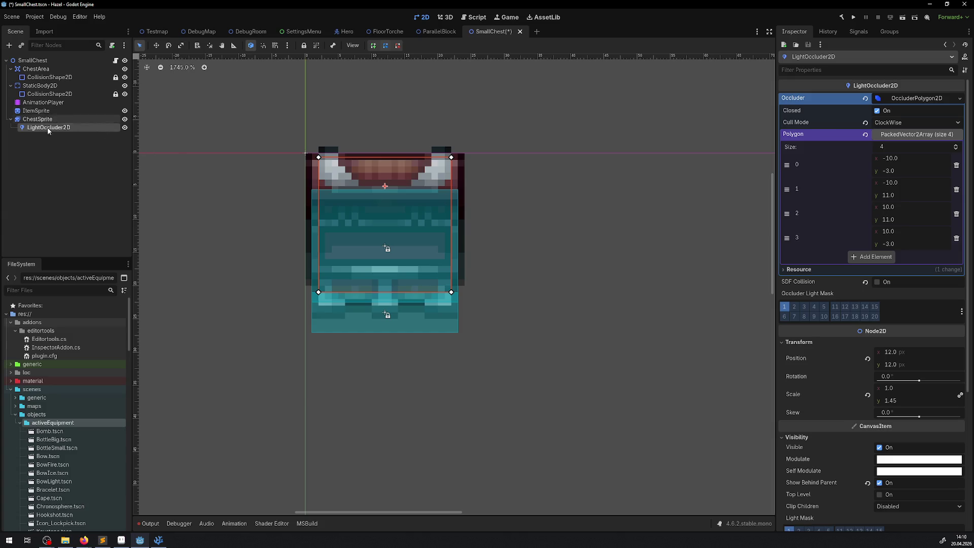
click(234, 523)
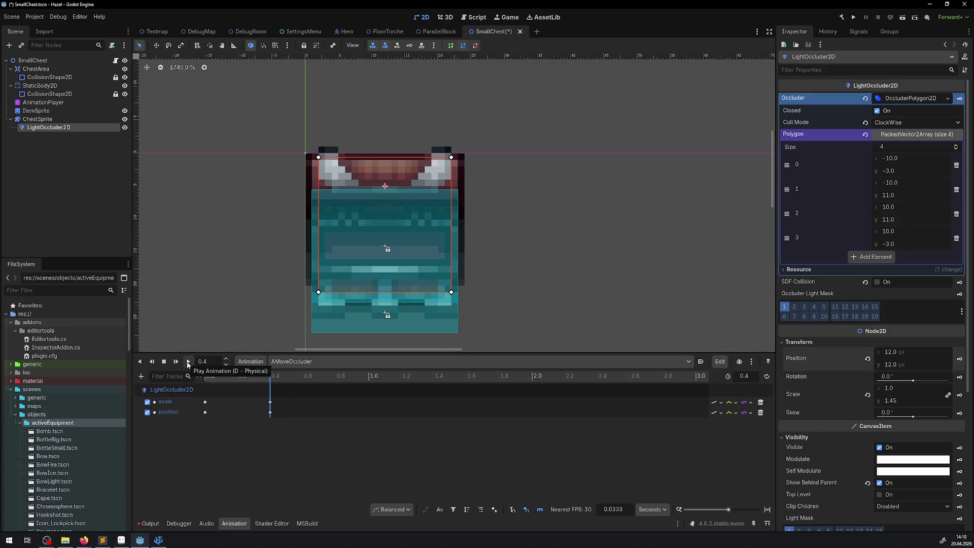
key(ctrl+s)
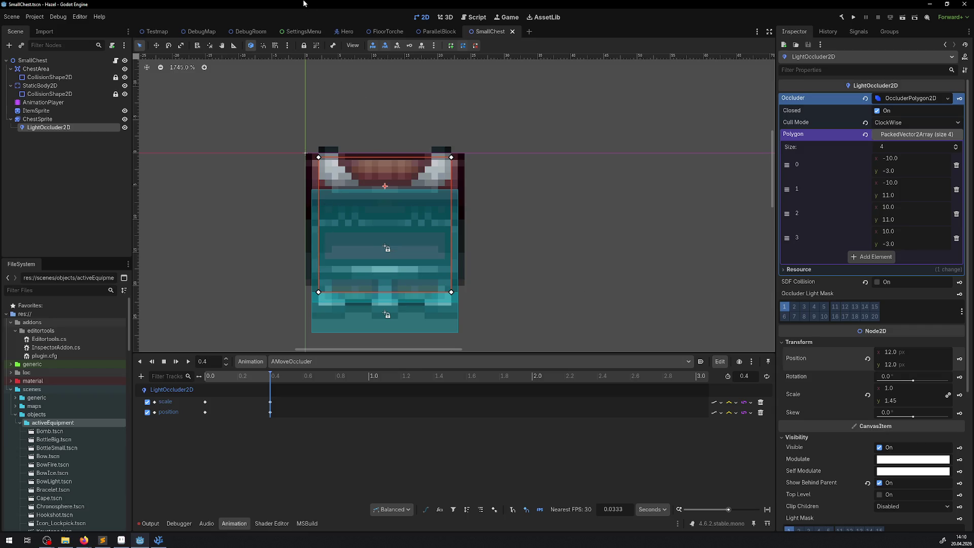
click(248, 32)
scroll(392, 204, down, 5)
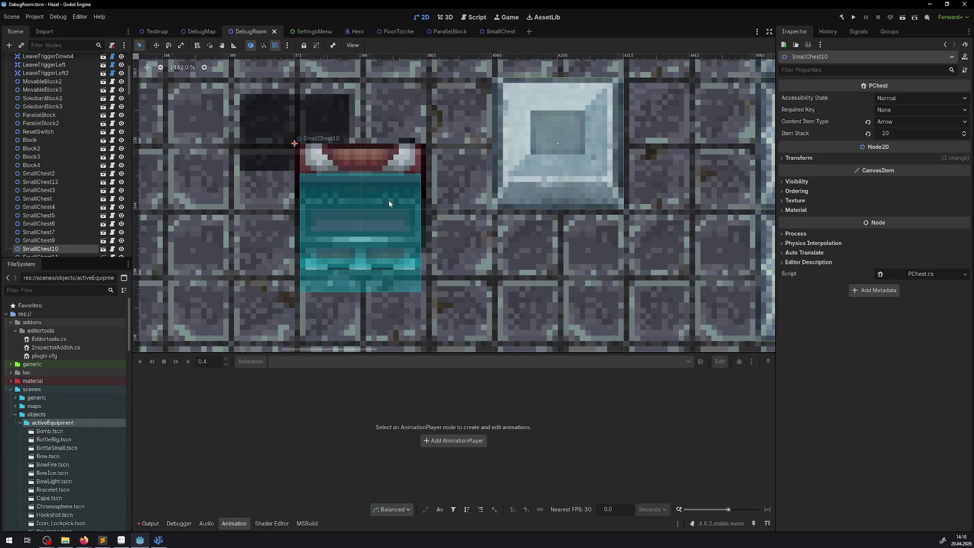
Step: Switch between the SmallChest and DebugRoom tabs, saving DebugRoom along the way
click(500, 31)
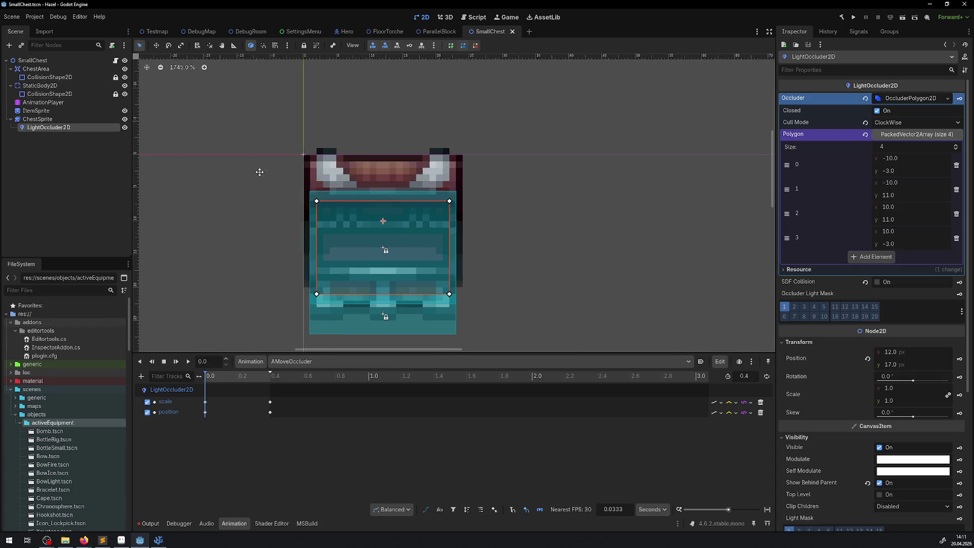
click(247, 32)
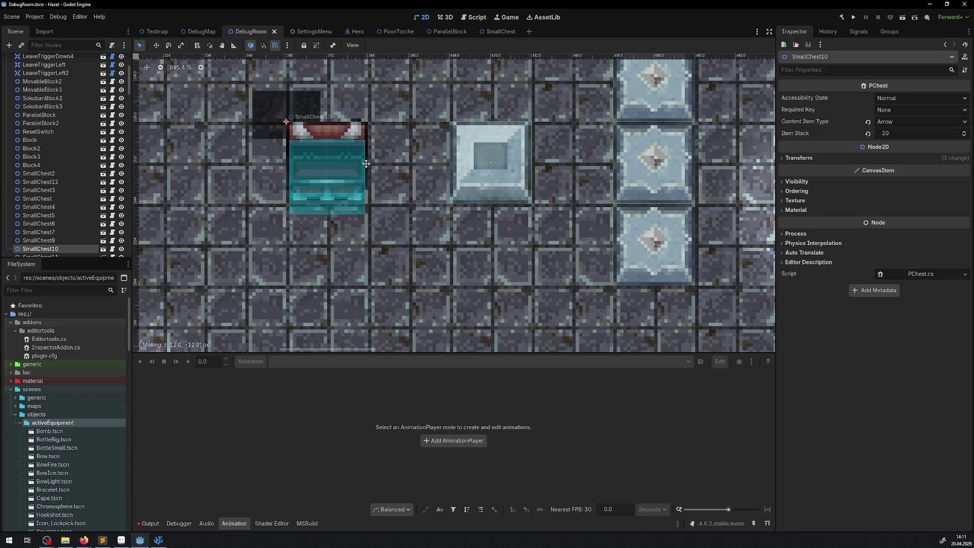
key(ctrl+s)
click(491, 32)
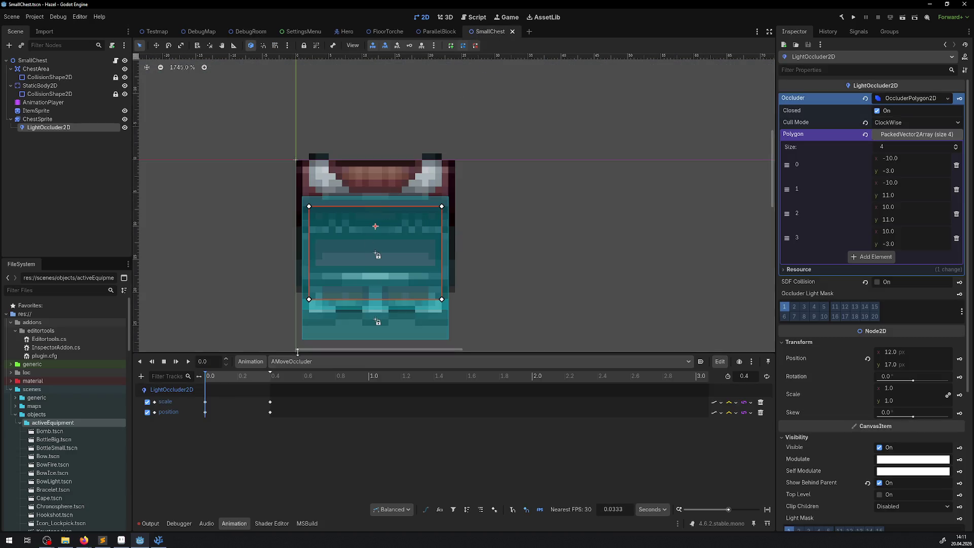
Step: Switch the edited animation to AShowItem, scrub its start, and inspect StaticBody2D and the root node
click(304, 361)
click(307, 384)
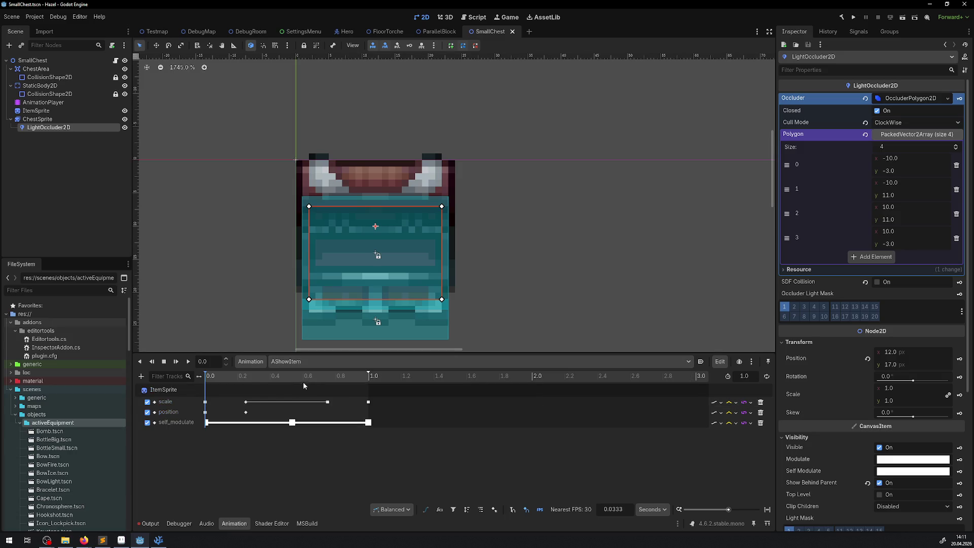
mouse_move(213, 376)
mouse_down()
mouse_move(326, 376)
mouse_move(201, 376)
mouse_up()
click(56, 94)
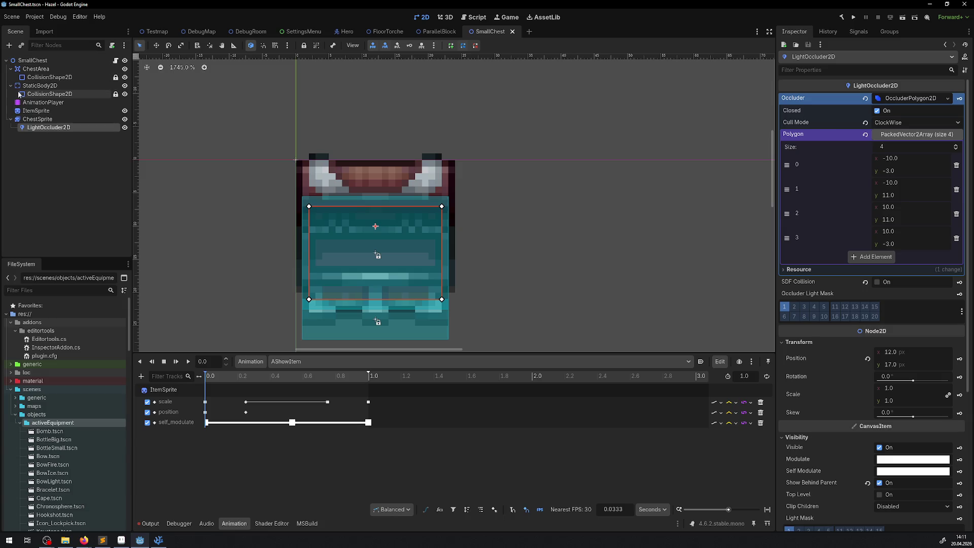
scroll(382, 191, down, 2)
click(102, 60)
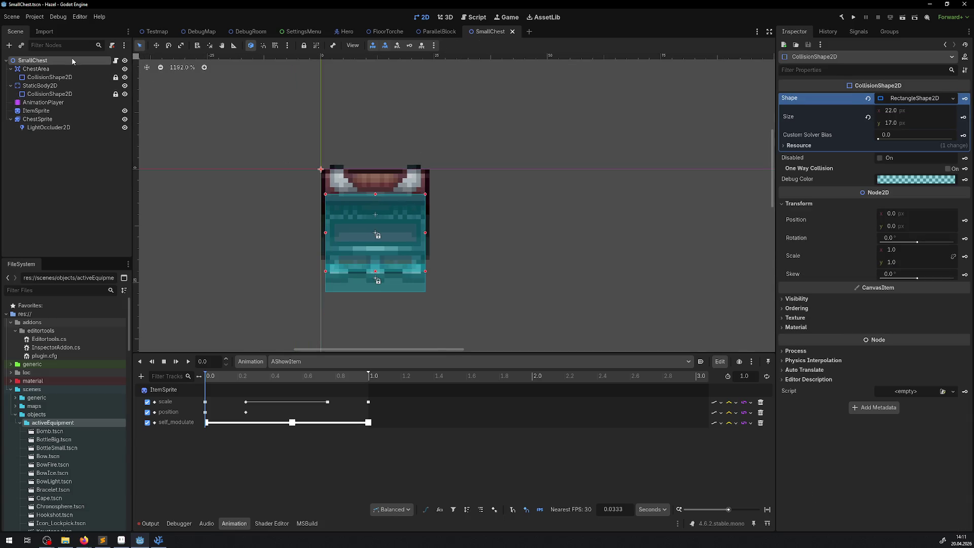
Step: Check the chest in DebugRoom, then return to SmallChest's animation list
click(257, 31)
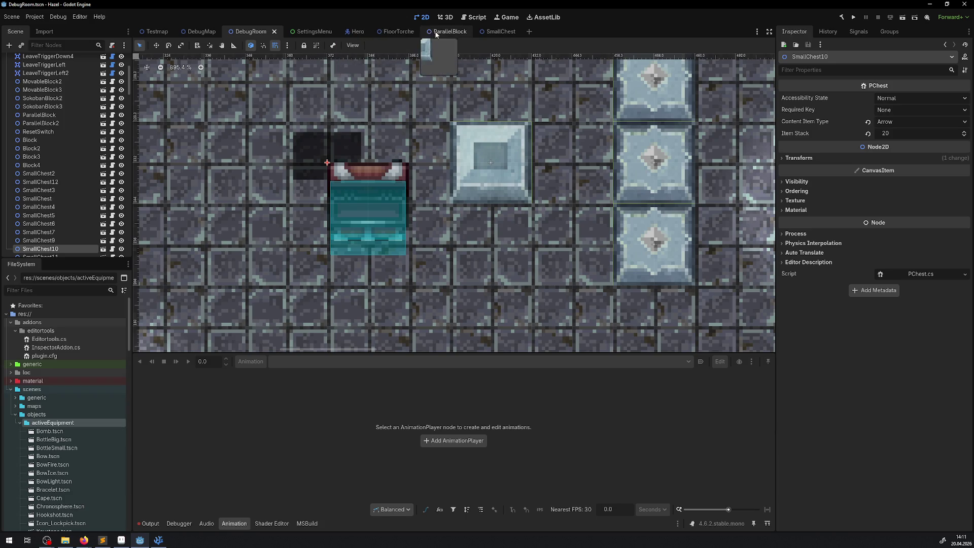
click(495, 31)
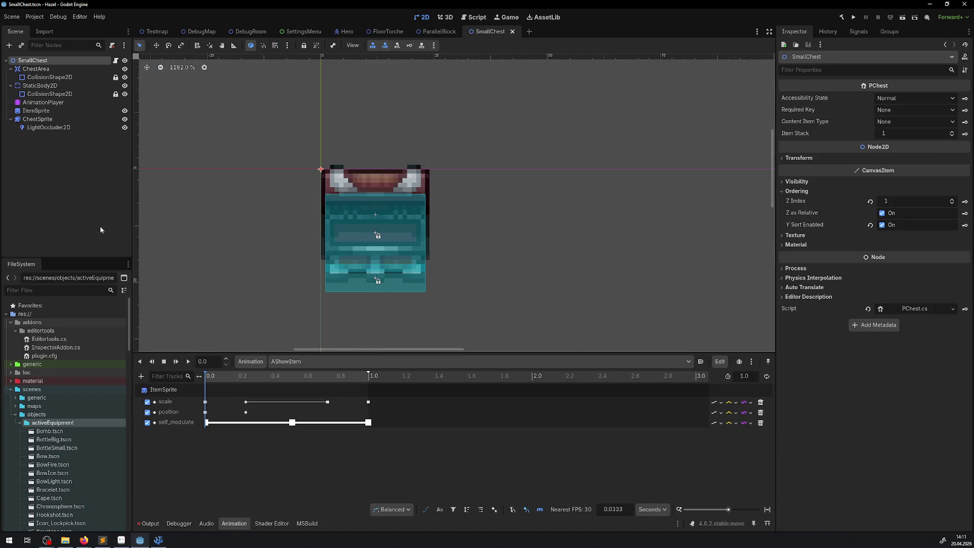
click(311, 361)
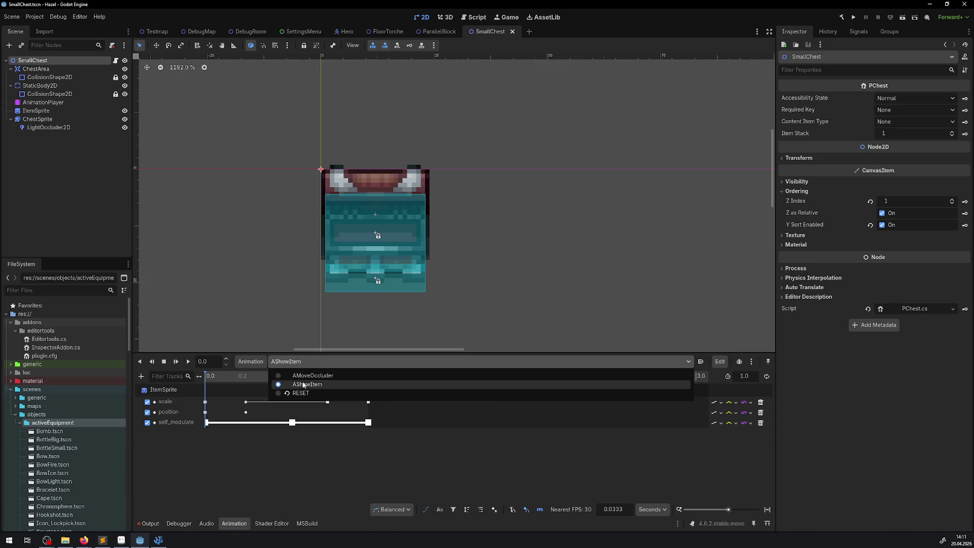
Step: Switch to AMoveOccluder, scrub it to 0.4 s and back, and toggle the chest artwork's visibility
click(303, 376)
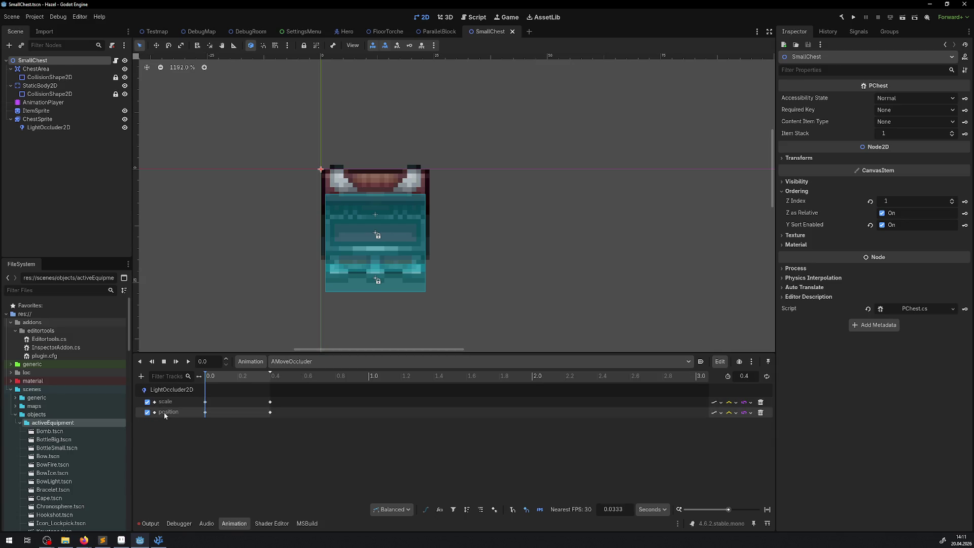
click(238, 378)
mouse_move(242, 382)
mouse_down()
mouse_move(304, 381)
mouse_move(205, 381)
mouse_up()
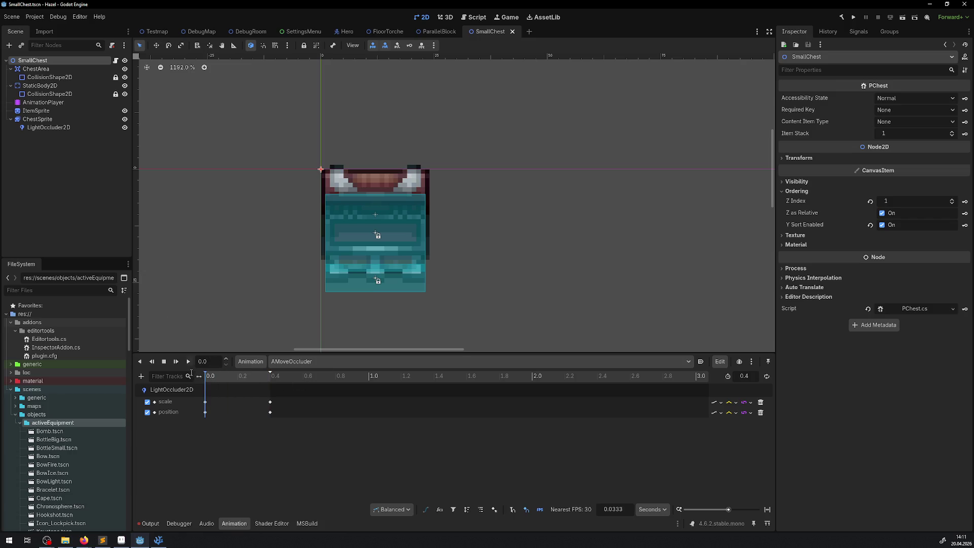
click(124, 119)
click(125, 120)
Step: Test ChestSprite with a zero vertical scale, then restore its scale to 1
click(56, 119)
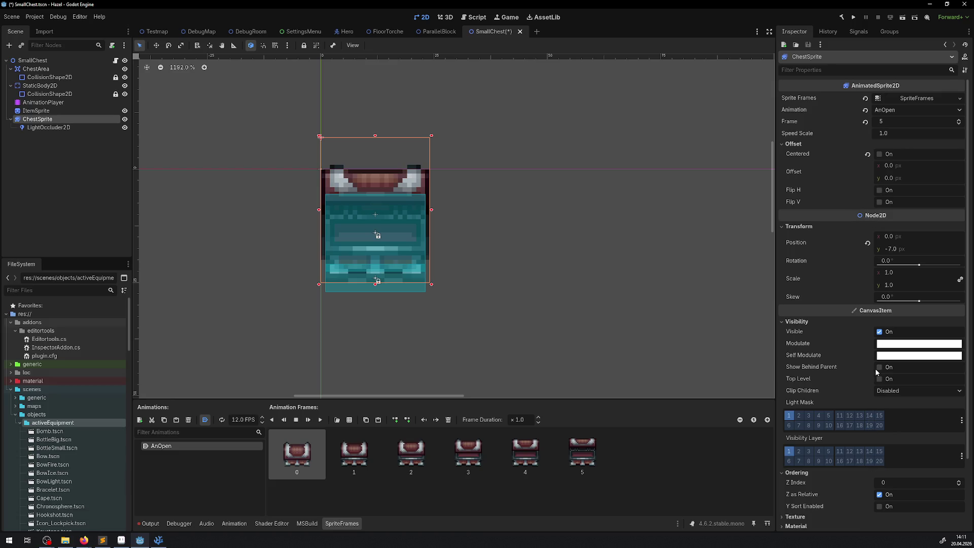
click(898, 285)
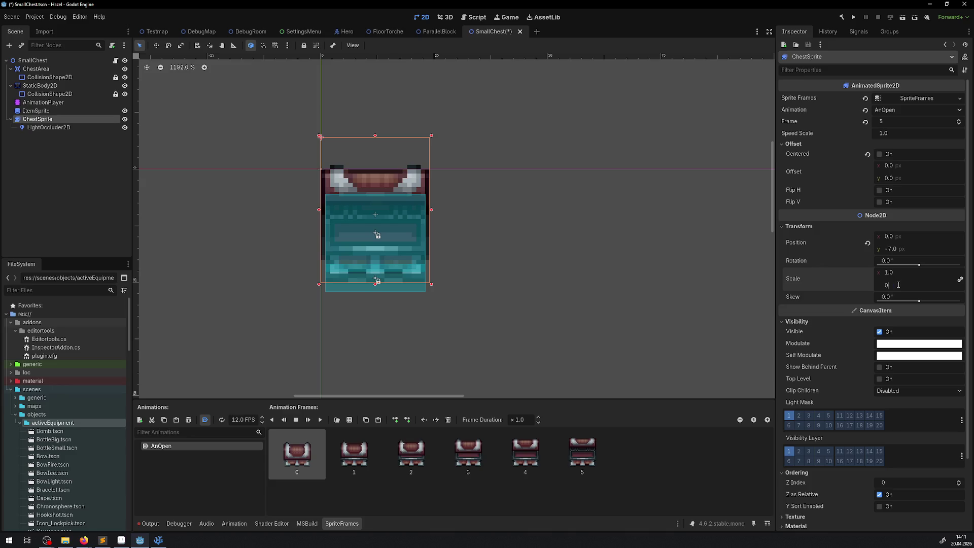
key(Return)
click(50, 128)
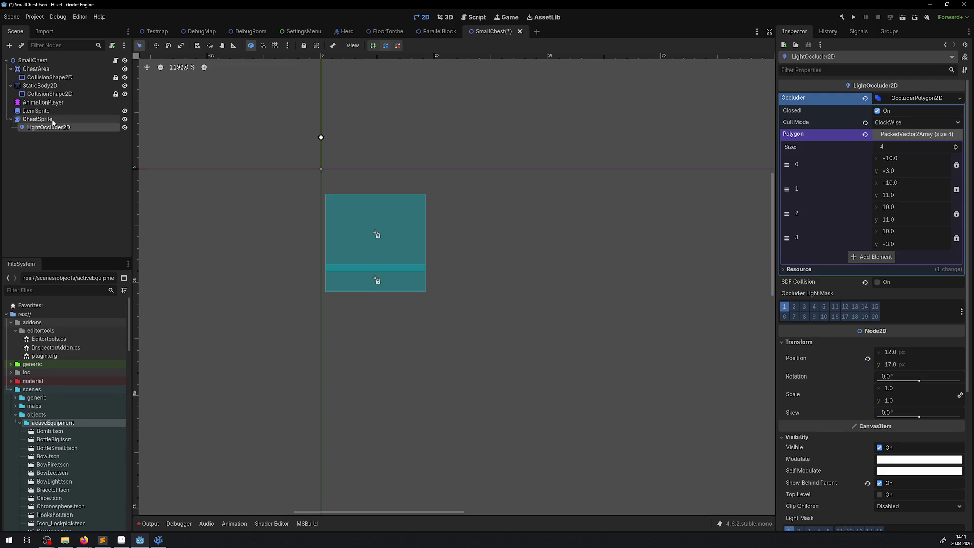
click(38, 119)
click(913, 283)
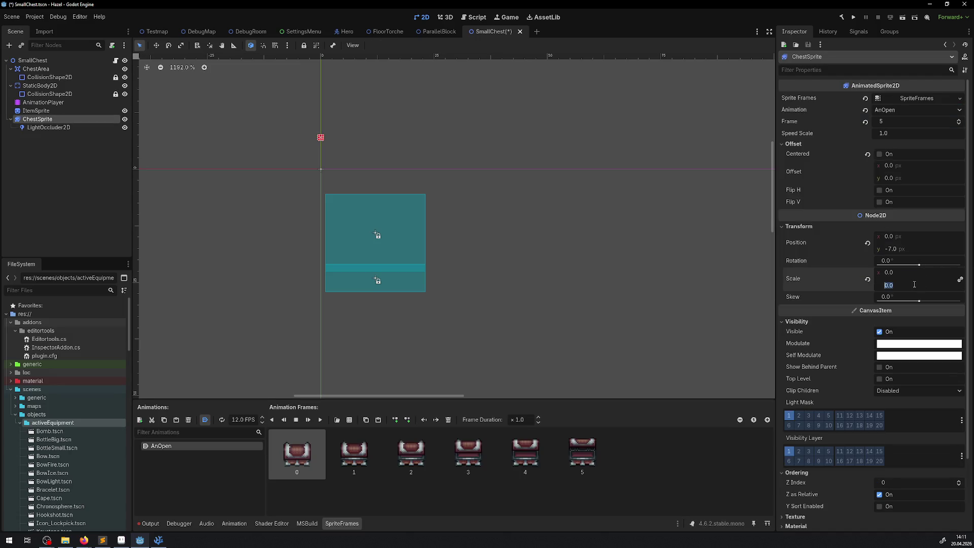
text(1)
key(Return)
Step: Save the SmallChest scene and run the project
key(ctrl+s)
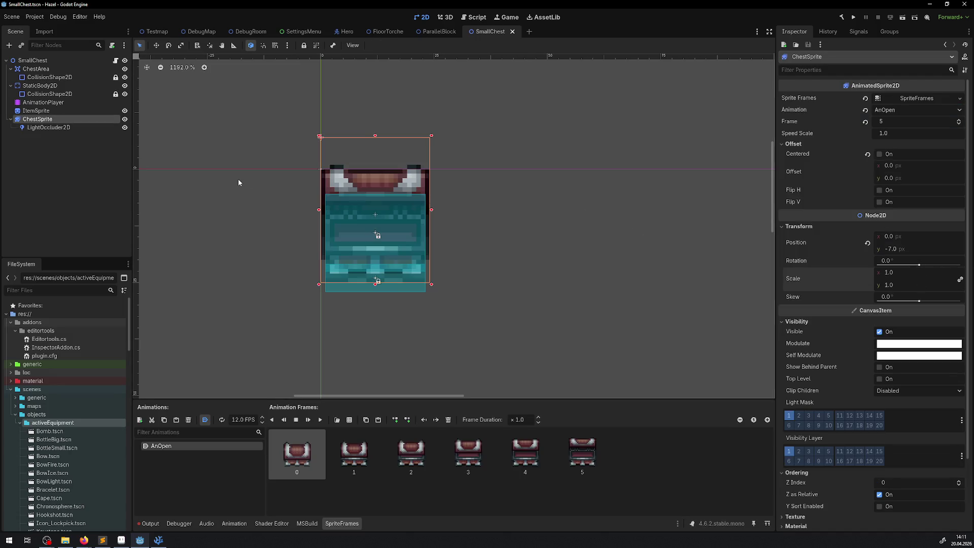
key(Down)
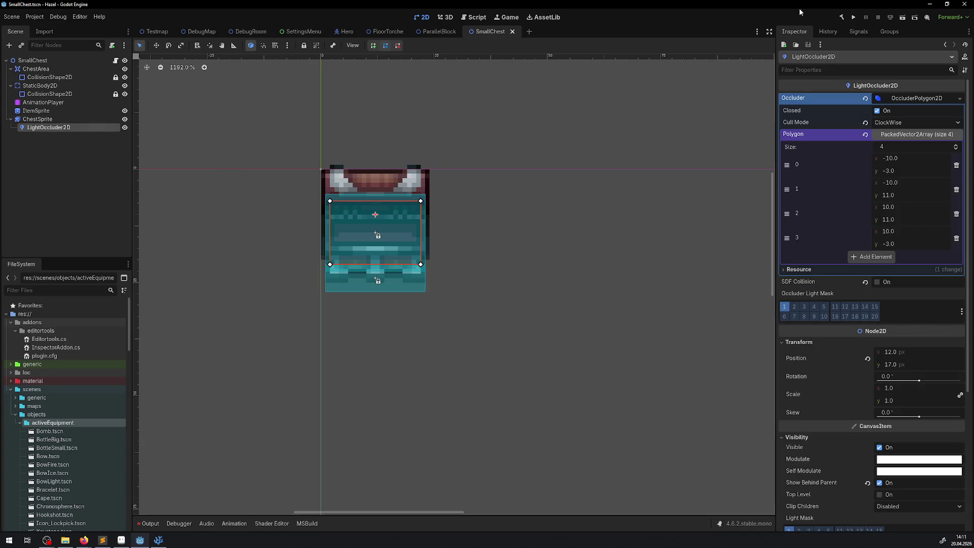
click(853, 17)
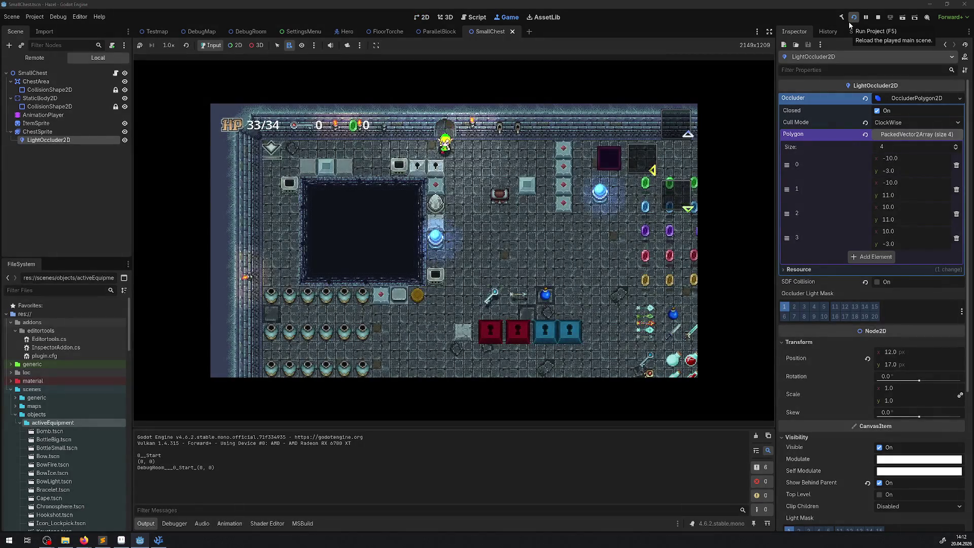
Step: Walk the player around the debug room past the chest with the arrow keys, then stop the game
key(Down)
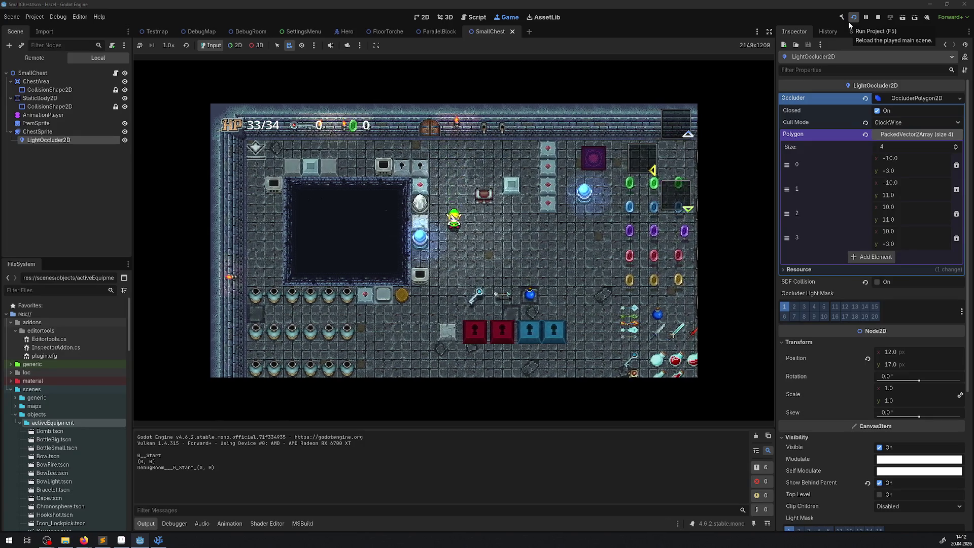
key(Down)
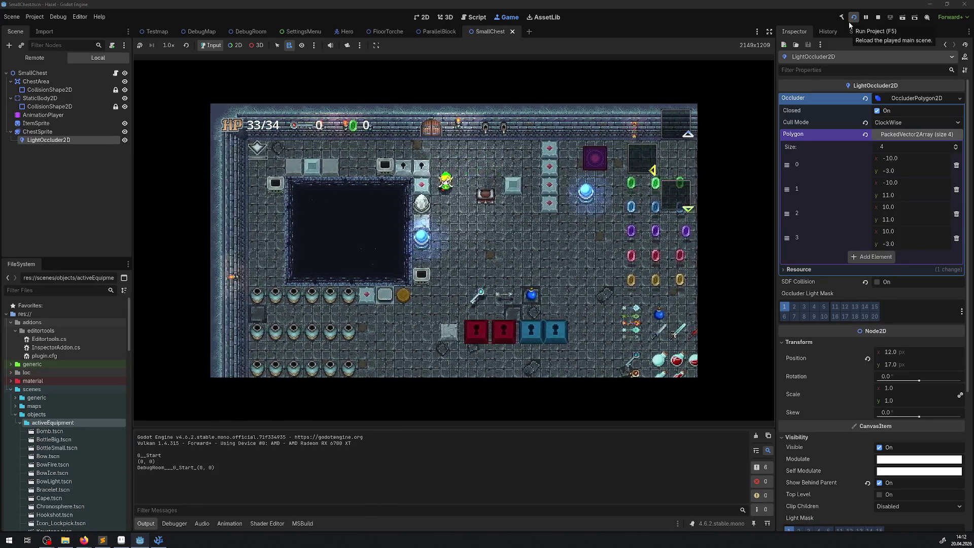
key(Up)
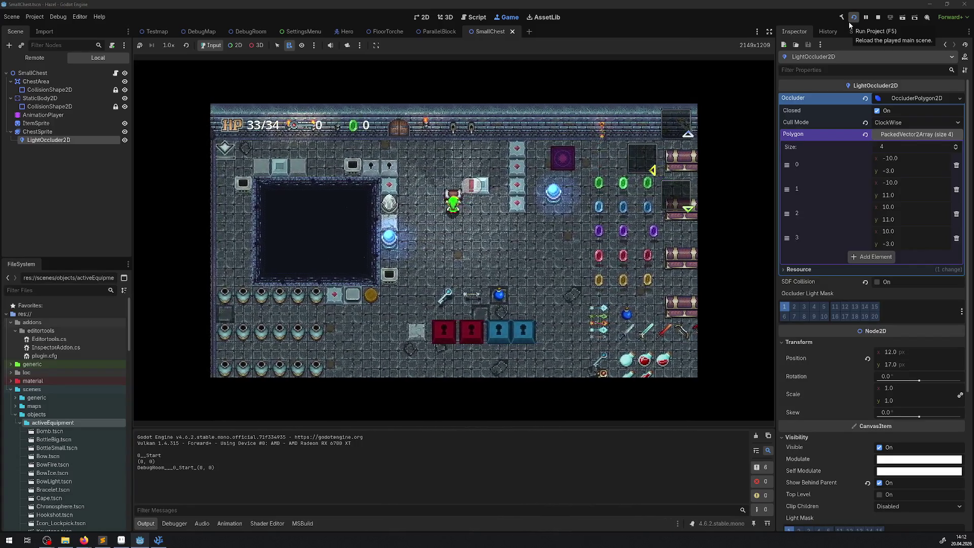
key(Down)
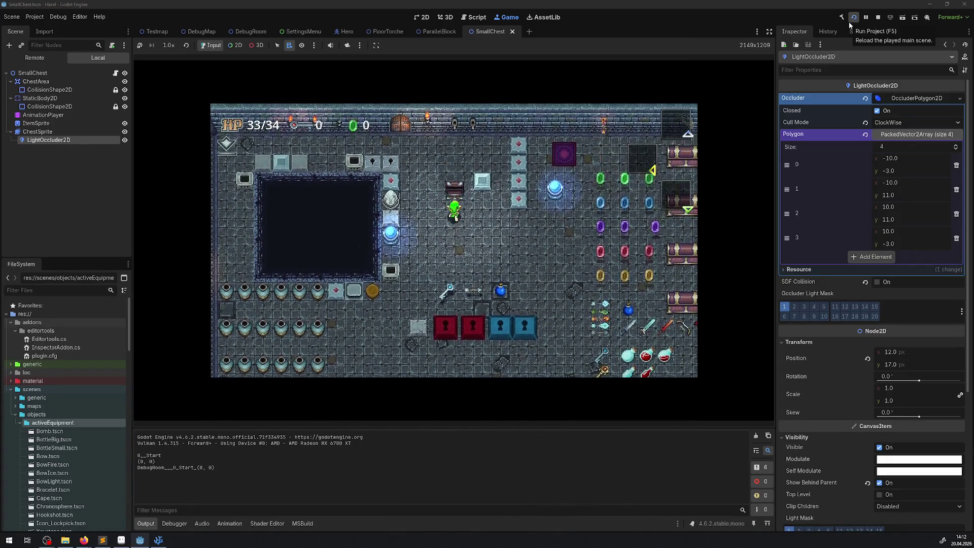
key(Up)
key(Up)
key(Right)
key(Left)
key(Down)
key(Right)
key(Up)
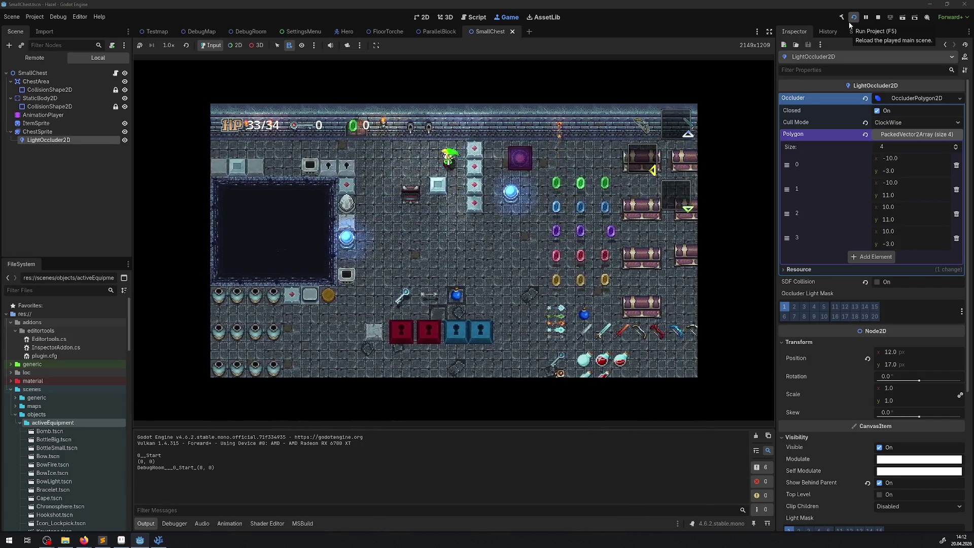
key(Left)
key(Down)
key(Right)
key(Up)
key(Left)
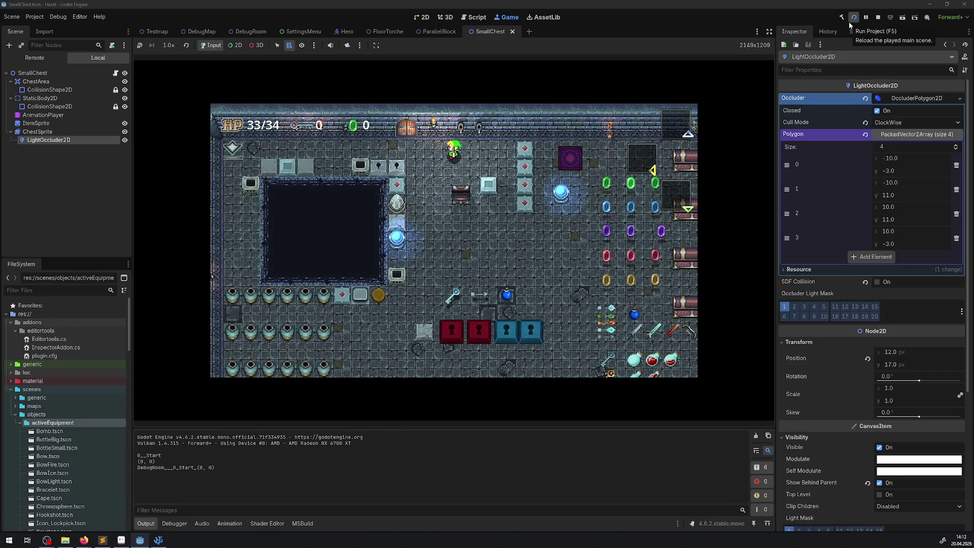
click(878, 18)
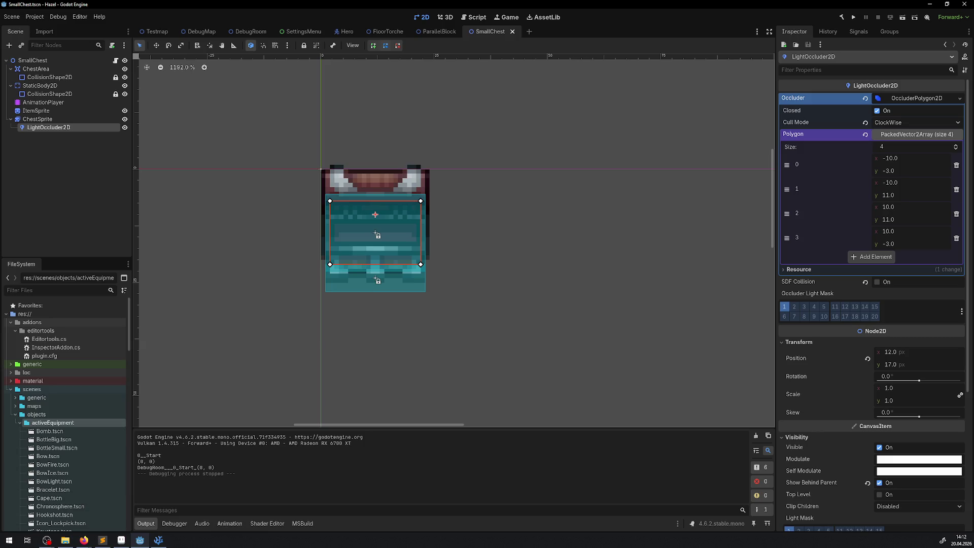
Step: With LightOccluder2D selected, scrub AMoveOccluder from start to end and back to preview the occluder
click(48, 122)
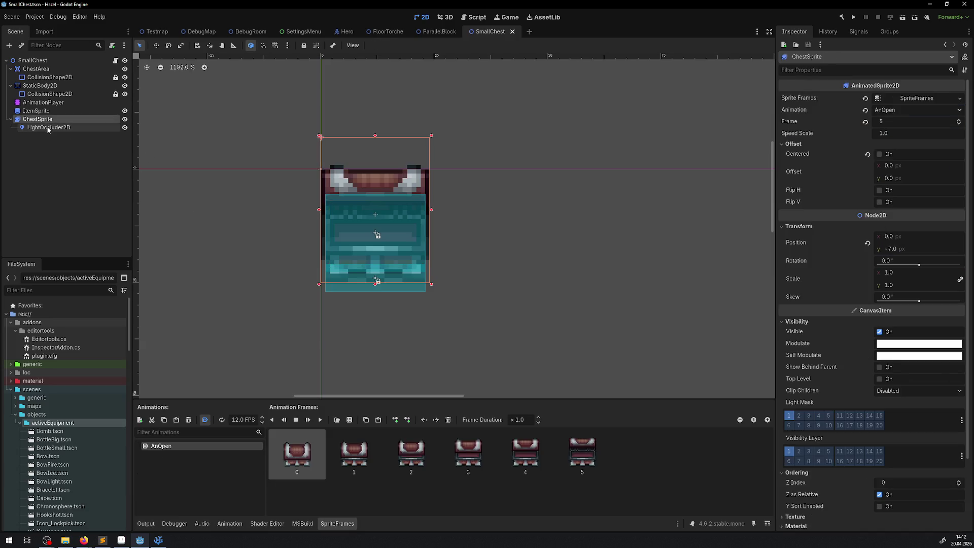
click(48, 129)
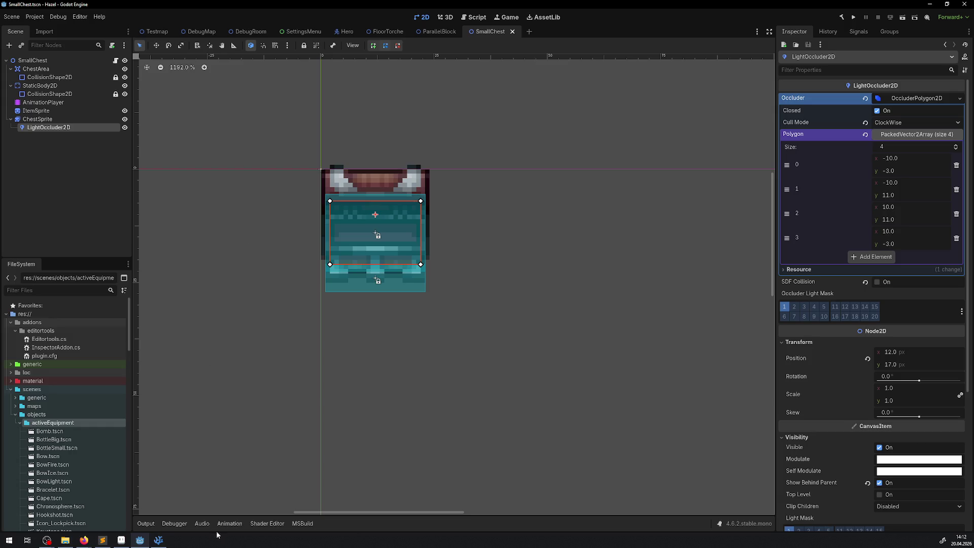
click(230, 524)
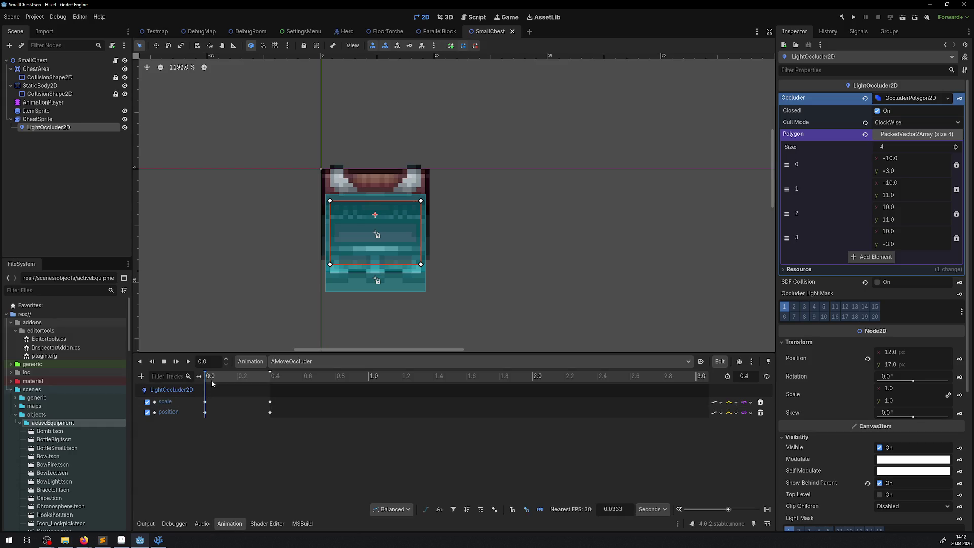
mouse_move(212, 382)
mouse_down()
mouse_move(270, 378)
mouse_move(171, 376)
mouse_up()
click(270, 376)
drag(270, 376, 180, 377)
Step: Look over the chests in DebugRoom, then open SmallChest's PChest.cs script from the root node
click(250, 32)
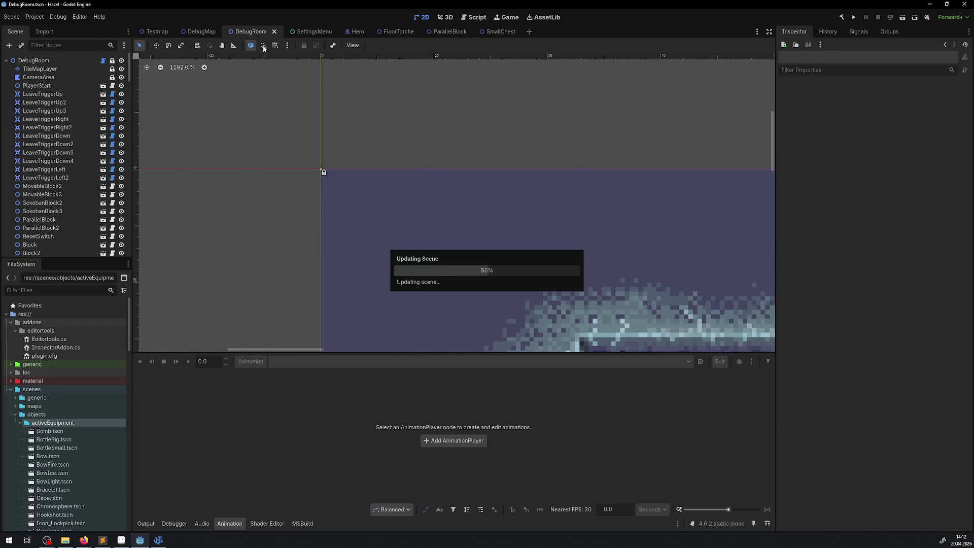
scroll(466, 184, right, 15)
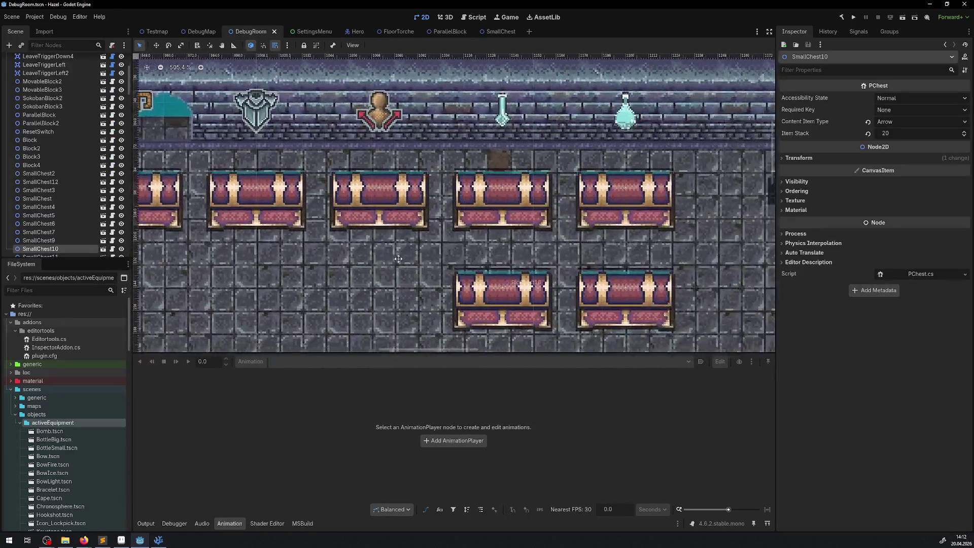
scroll(185, 232, left, 15)
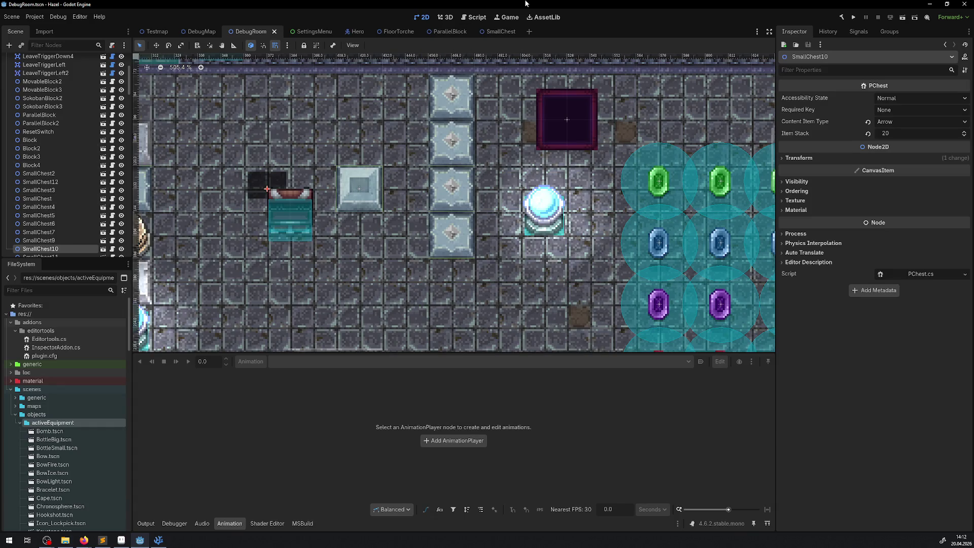
click(498, 32)
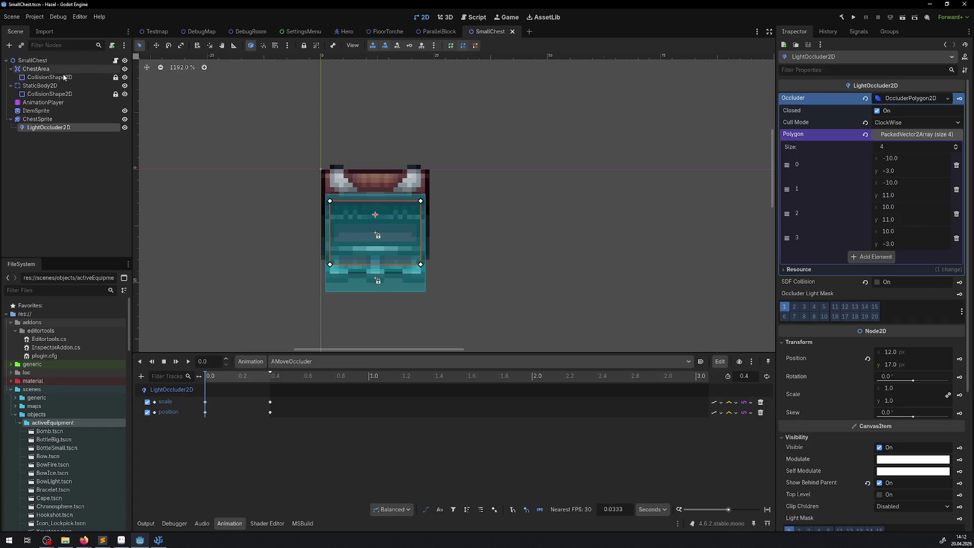
click(117, 61)
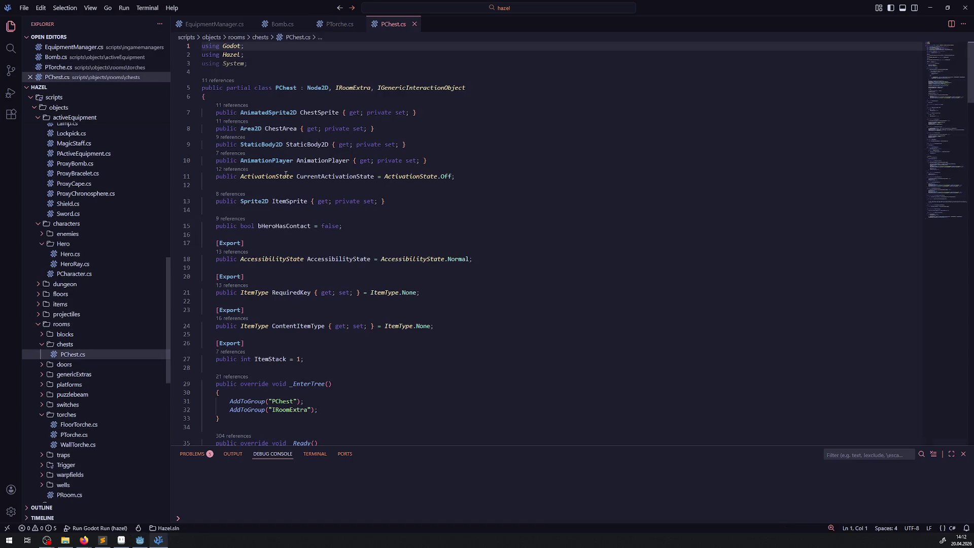
Step: Delete line 65 '// ChestSprite.Animation = "AnOpen";' from PChest.cs, save, and switch back to Godot
scroll(300, 183, down, 3)
scroll(311, 191, up, 2)
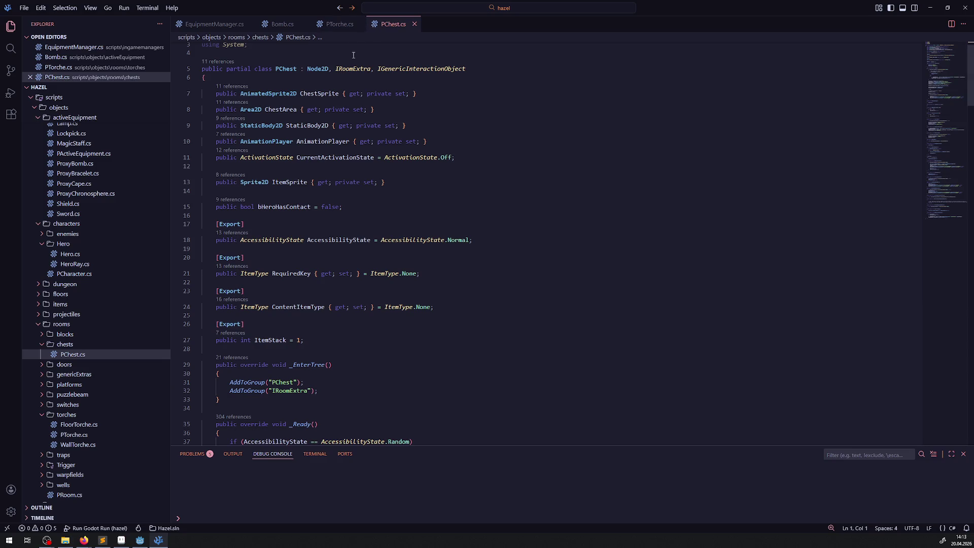
scroll(330, 66, up, 1)
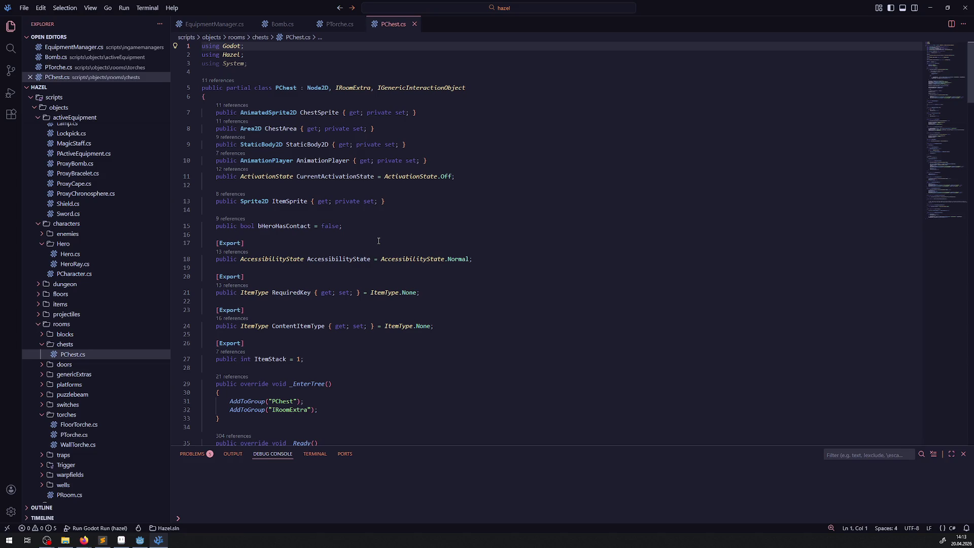
scroll(379, 240, down, 7)
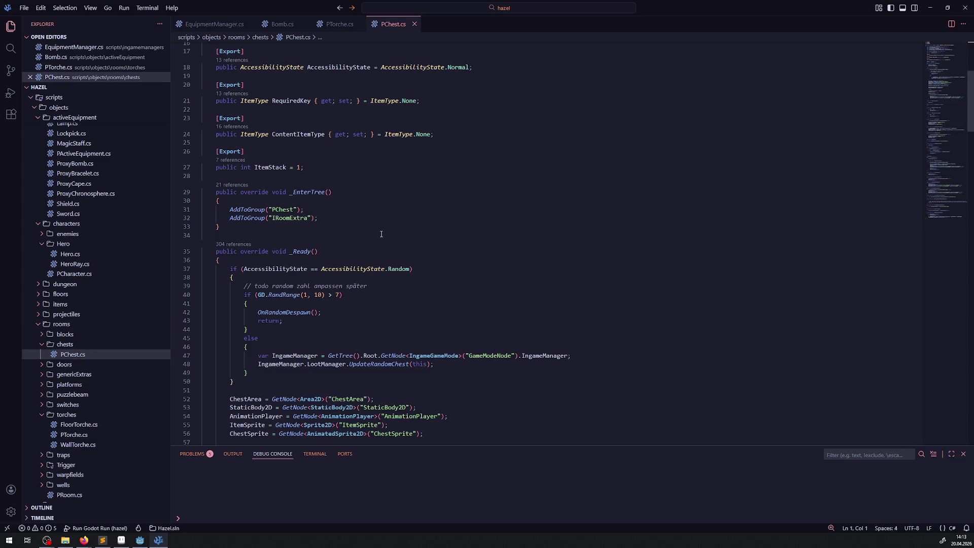
scroll(381, 234, down, 10)
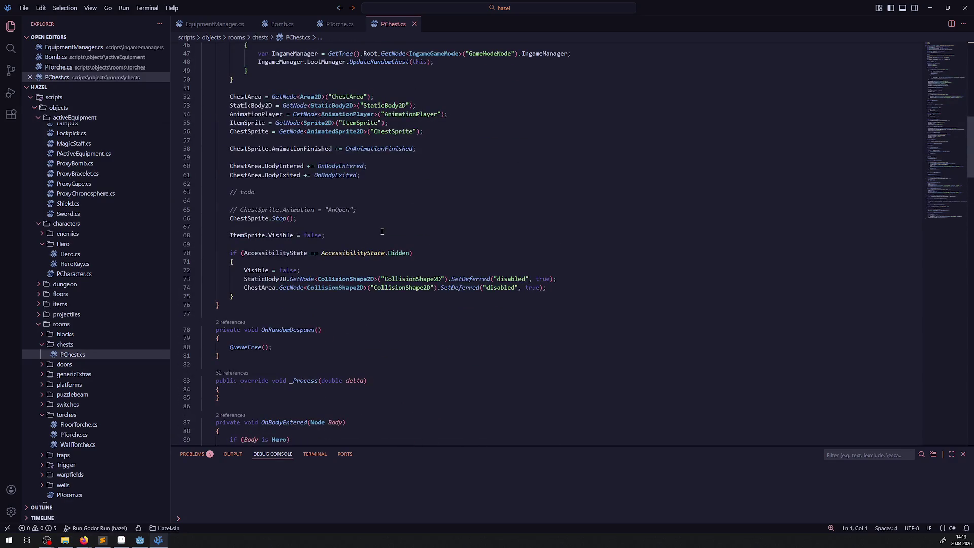
drag(369, 206, 213, 201)
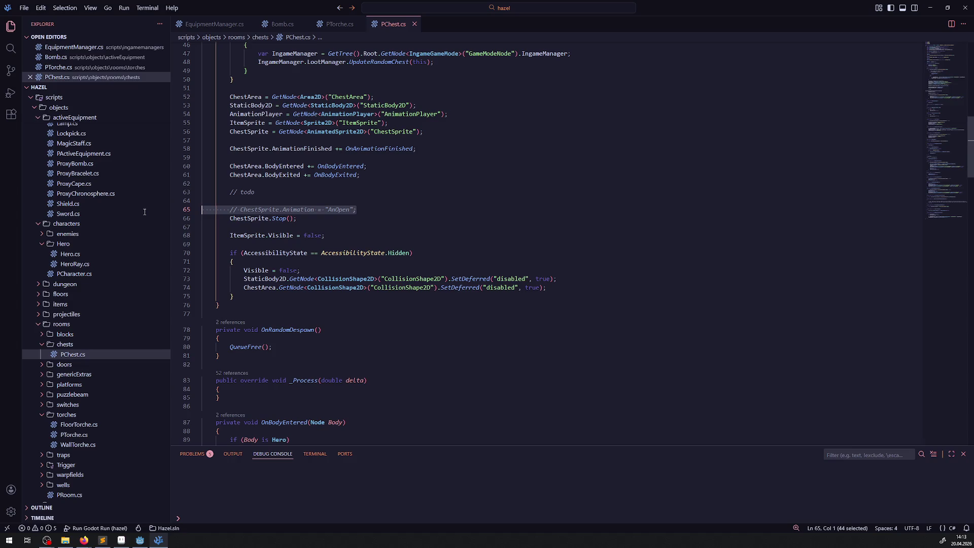
key(BackSpace)
click(360, 175)
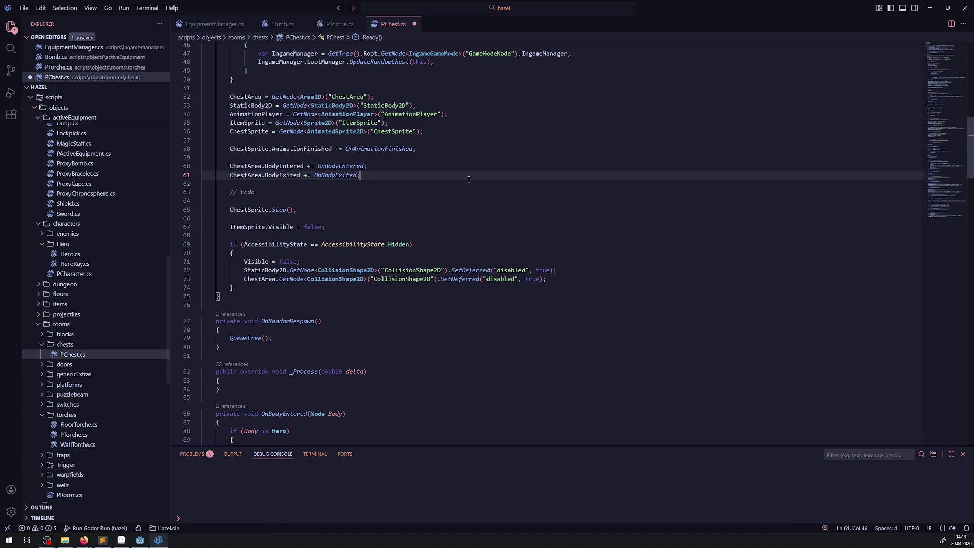
key(ctrl+s)
key(alt+Tab)
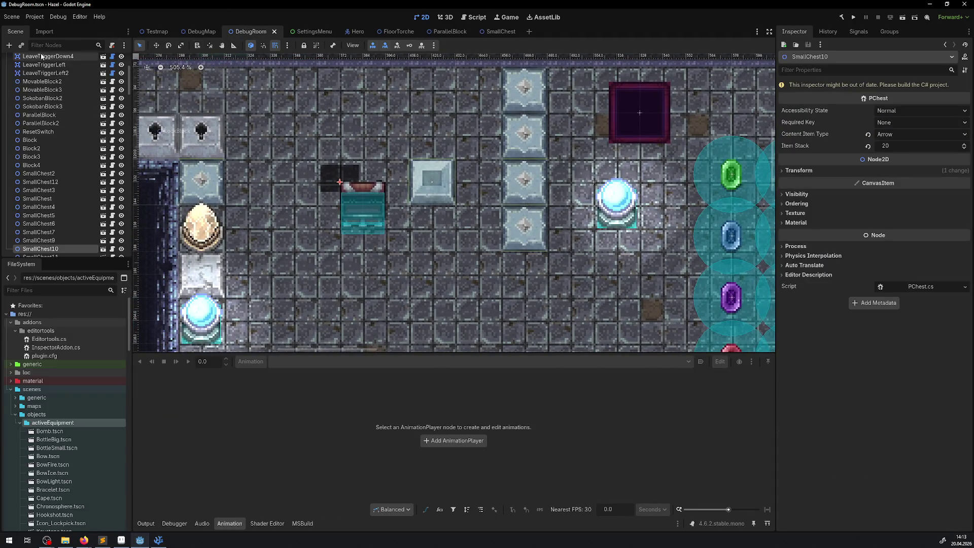
Step: Test-drop SmallChest.tscn from the chests folder into DebugRoom, then delete the extra SmallChest13
scroll(69, 391, down, 5)
scroll(69, 394, down, 4)
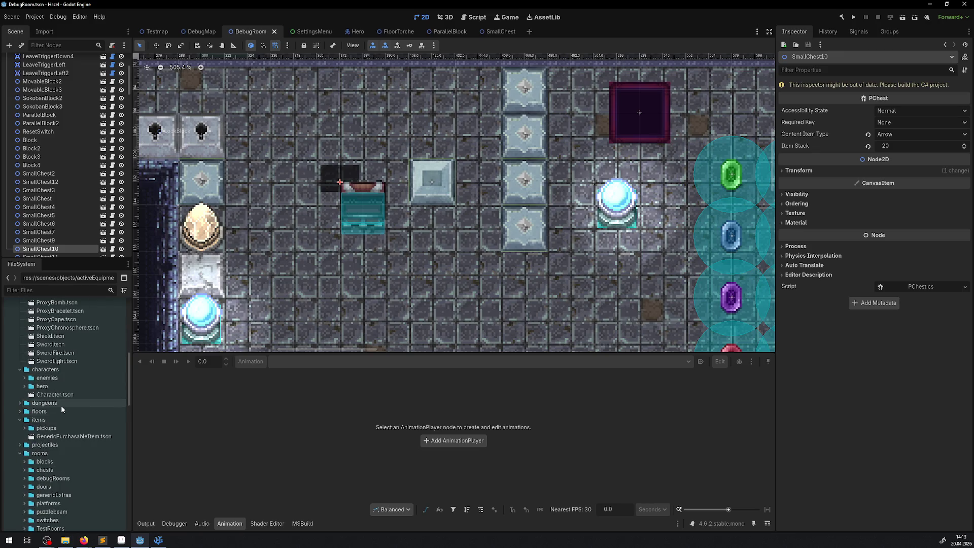
scroll(57, 468, down, 3)
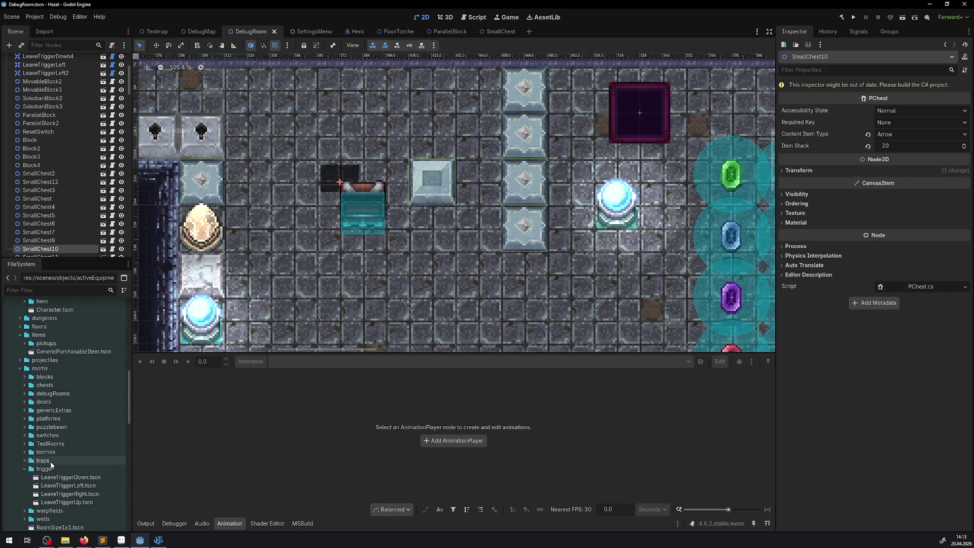
click(25, 385)
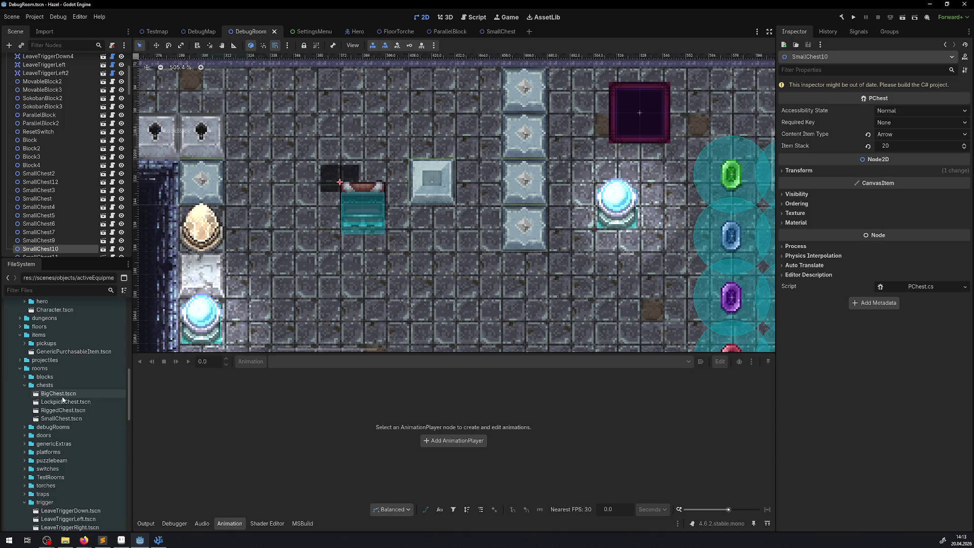
mouse_move(61, 421)
mouse_down()
mouse_move(358, 292)
mouse_move(307, 272)
mouse_move(312, 262)
mouse_up()
key(ctrl+shift+r)
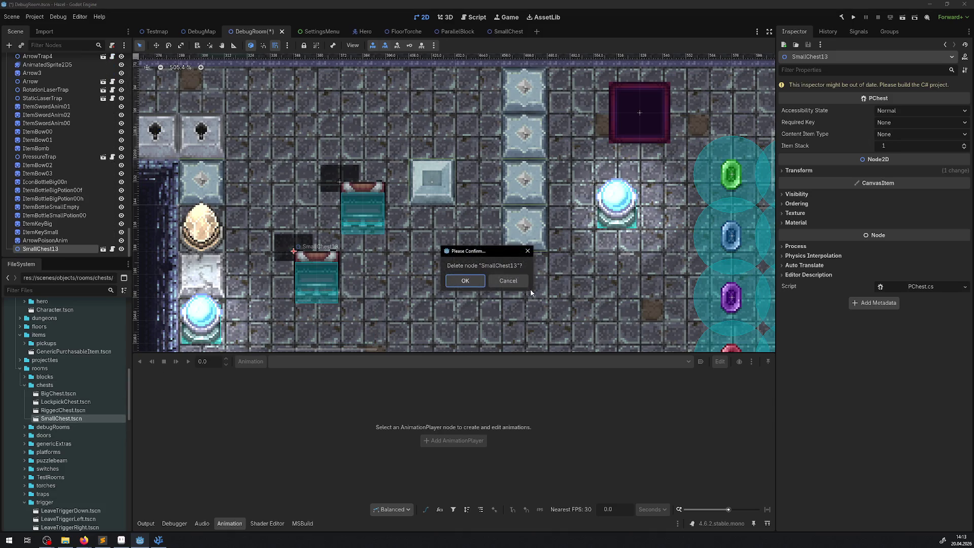
click(455, 282)
click(366, 204)
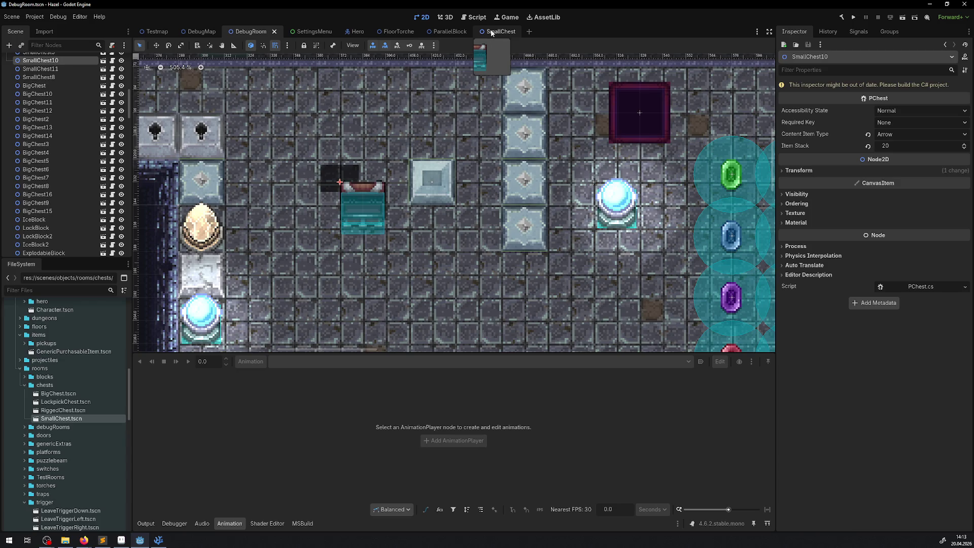
Step: Check the Game workspace's embed options, return to 2D, rebuild the C# project and run the game
click(506, 18)
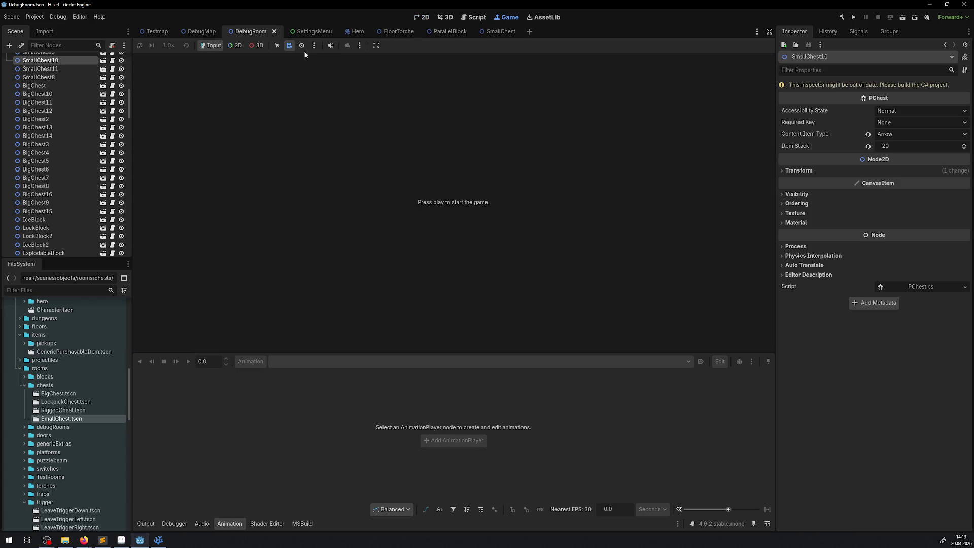
click(376, 45)
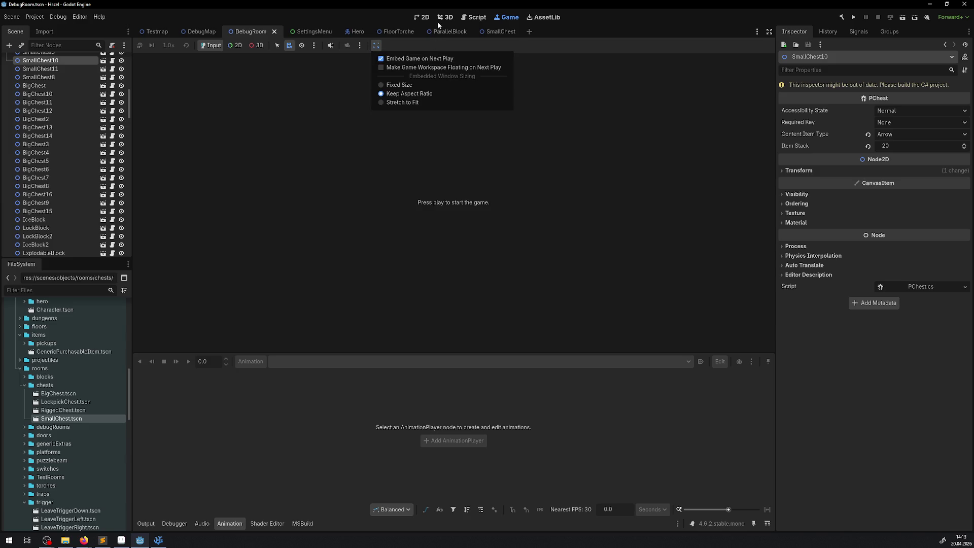
click(482, 118)
click(419, 16)
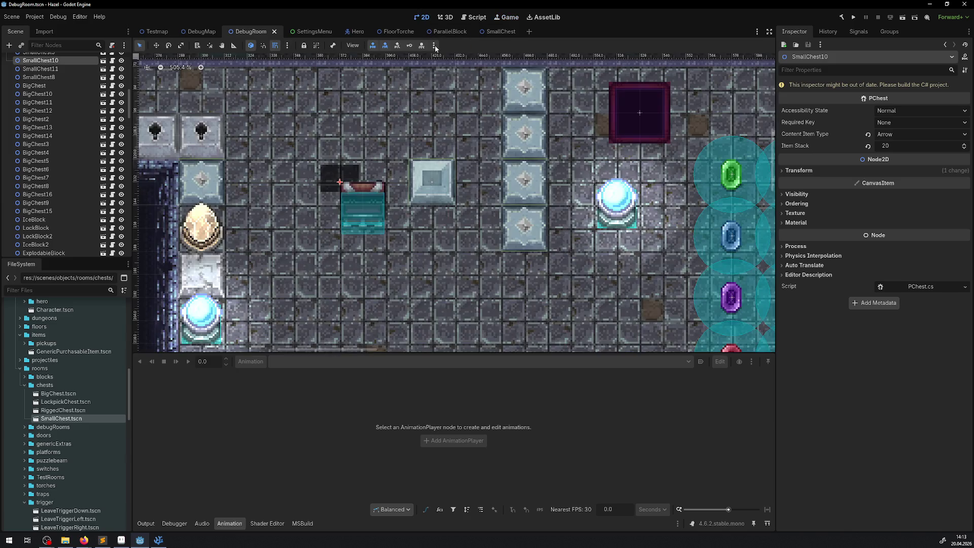
click(843, 19)
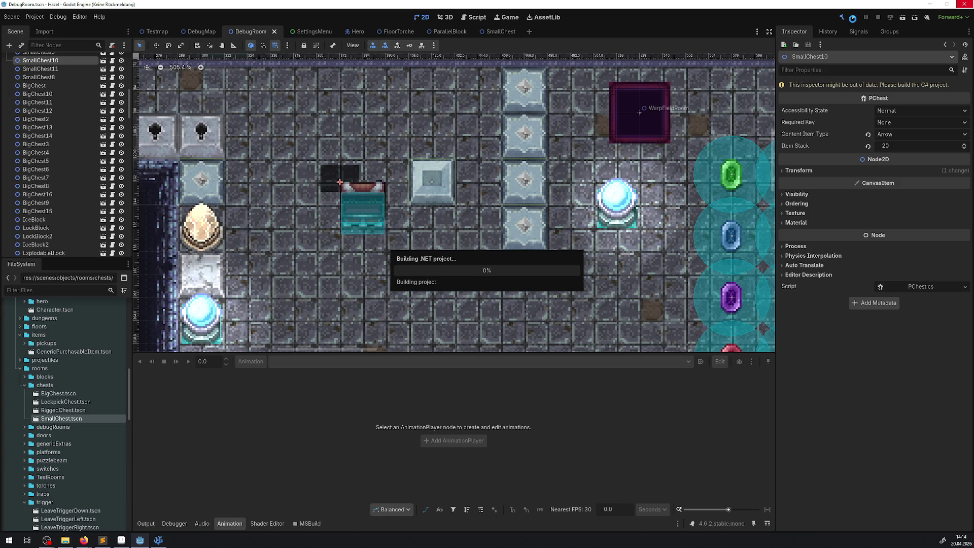
click(854, 18)
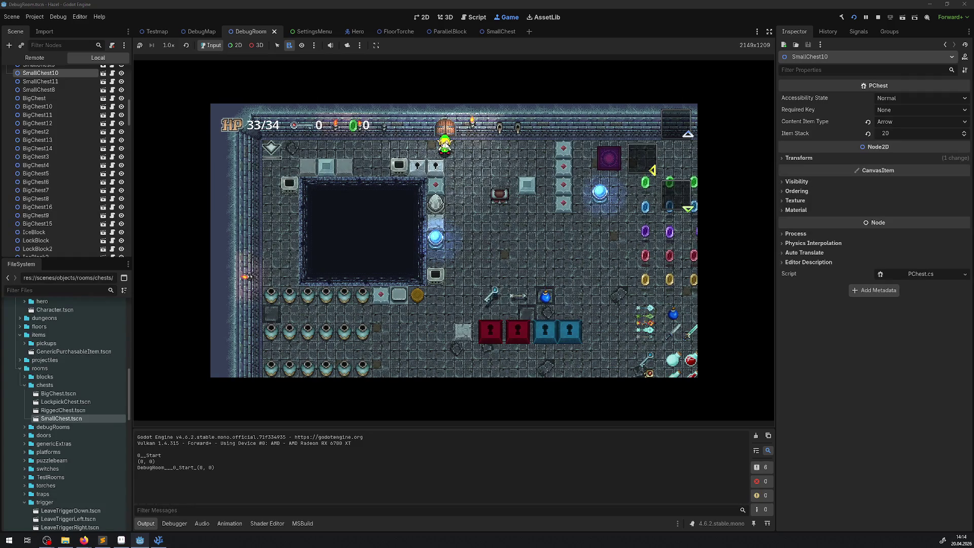
Step: Walk the hero to the chest and pick SmallChest10 in the running game's remote tree
key(Down)
key(Right)
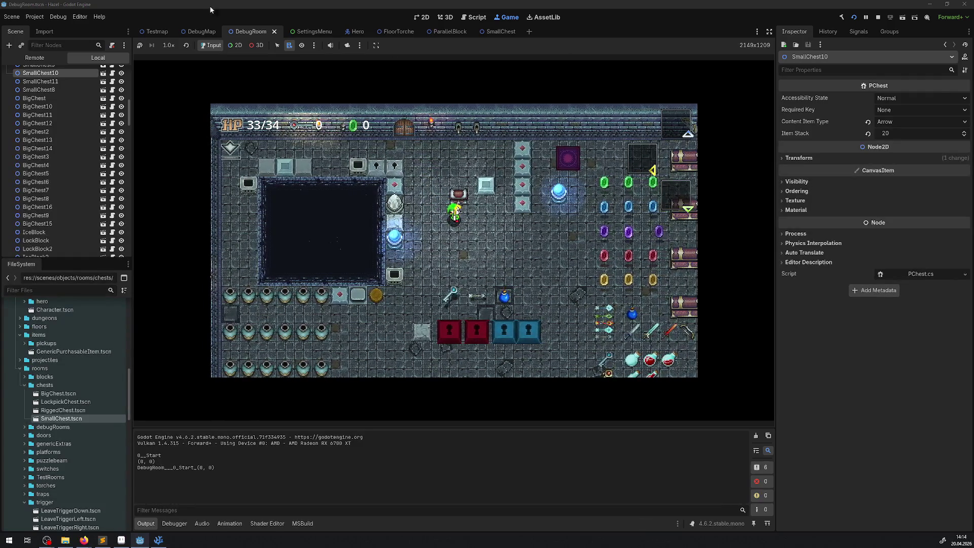
click(235, 45)
alt+right_click(458, 198)
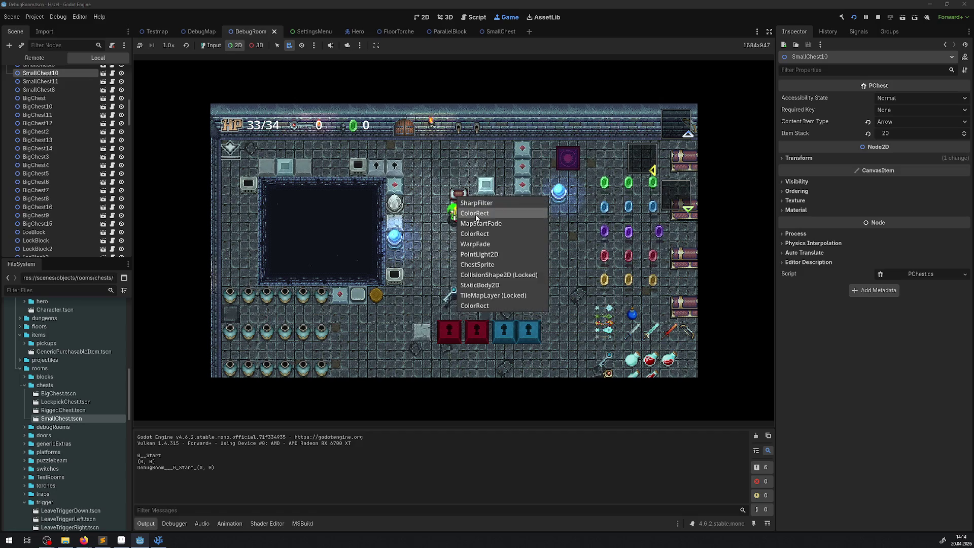
click(482, 284)
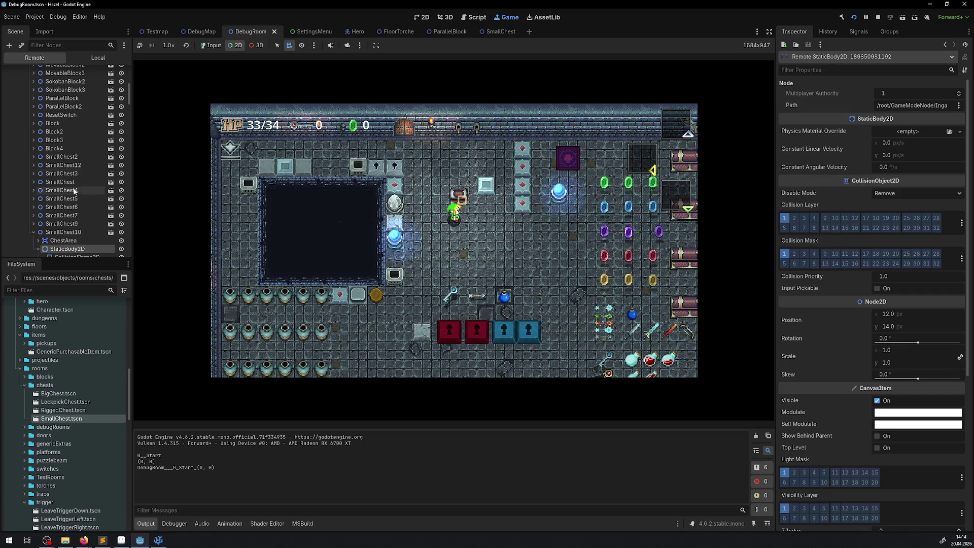
click(76, 232)
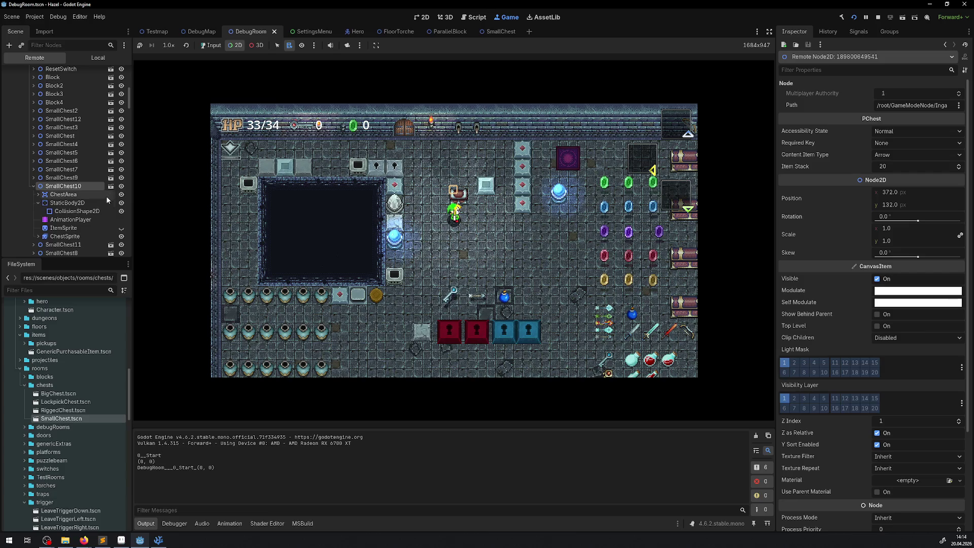
Step: Toggle the LightOccluder2D under ChestSprite off and on, then stop the game and open SmallChest
click(38, 237)
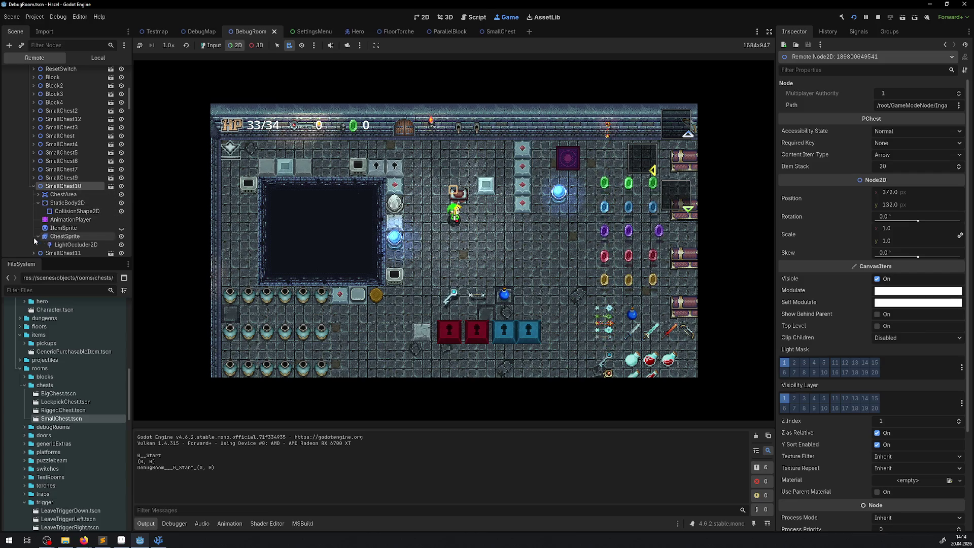
scroll(74, 199, down, 2)
click(76, 199)
click(122, 198)
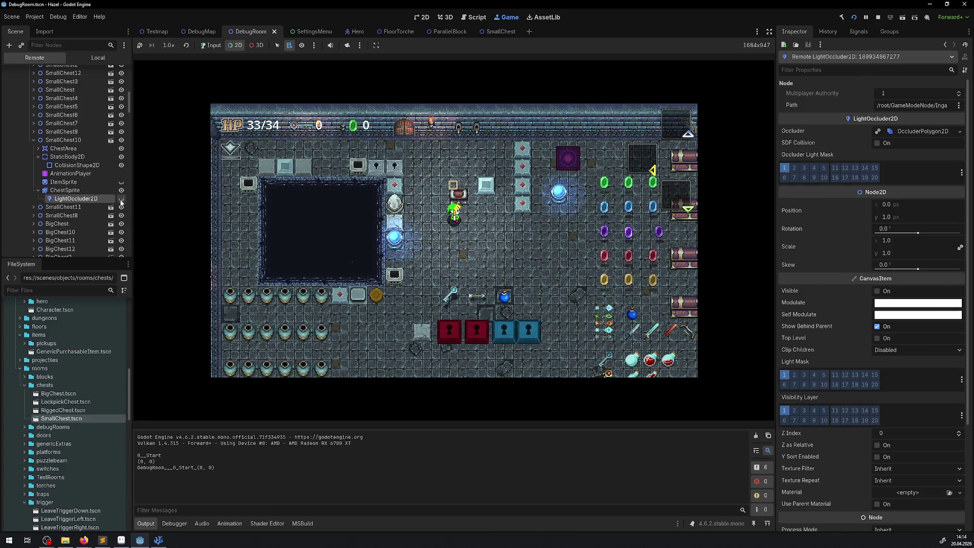
click(122, 199)
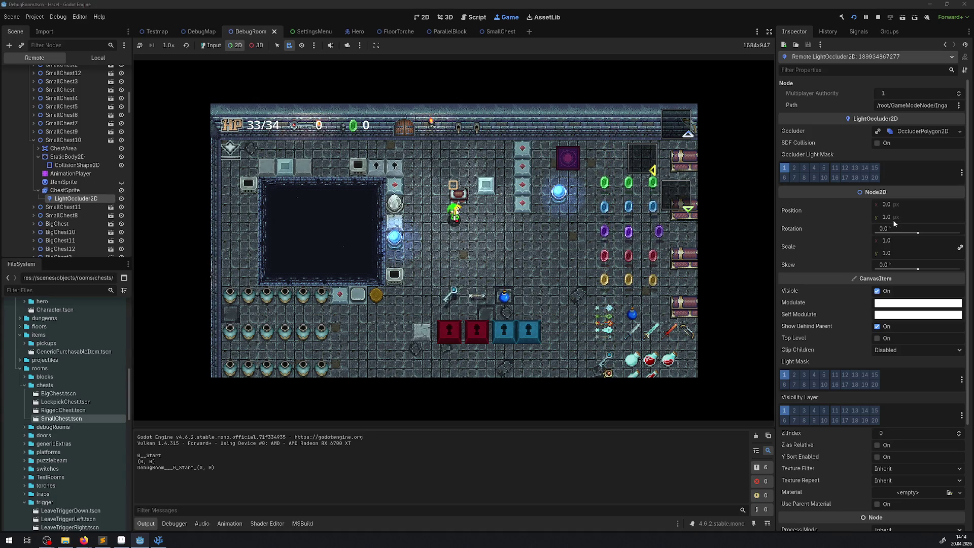
click(62, 191)
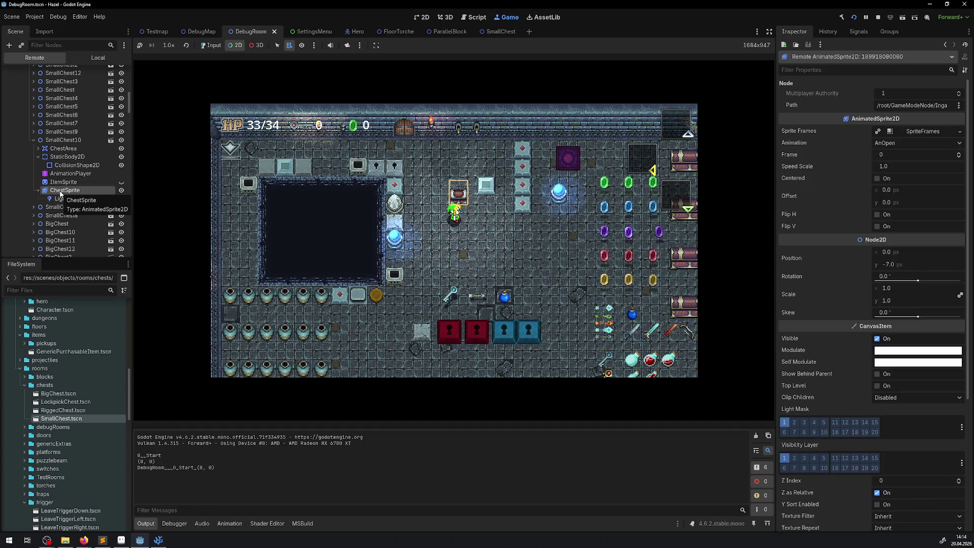
click(878, 18)
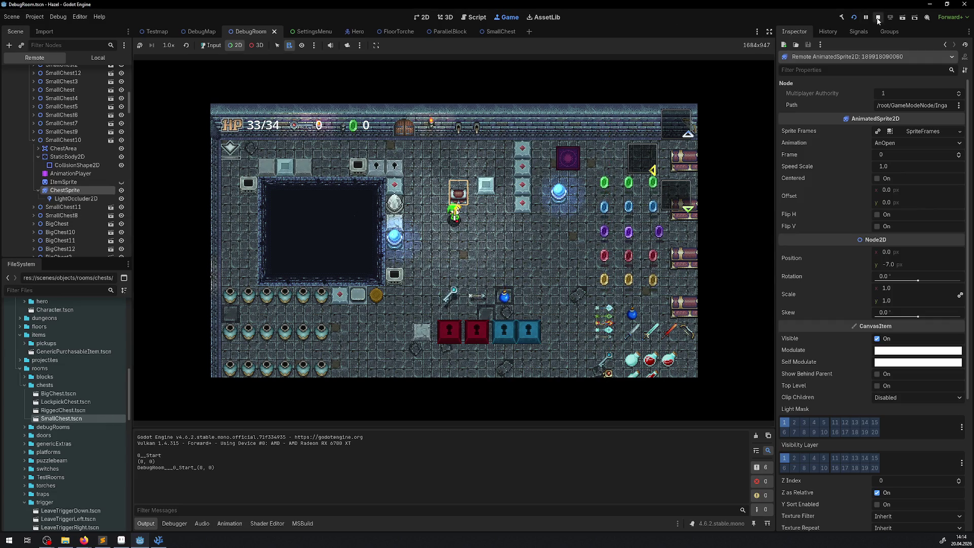
click(499, 30)
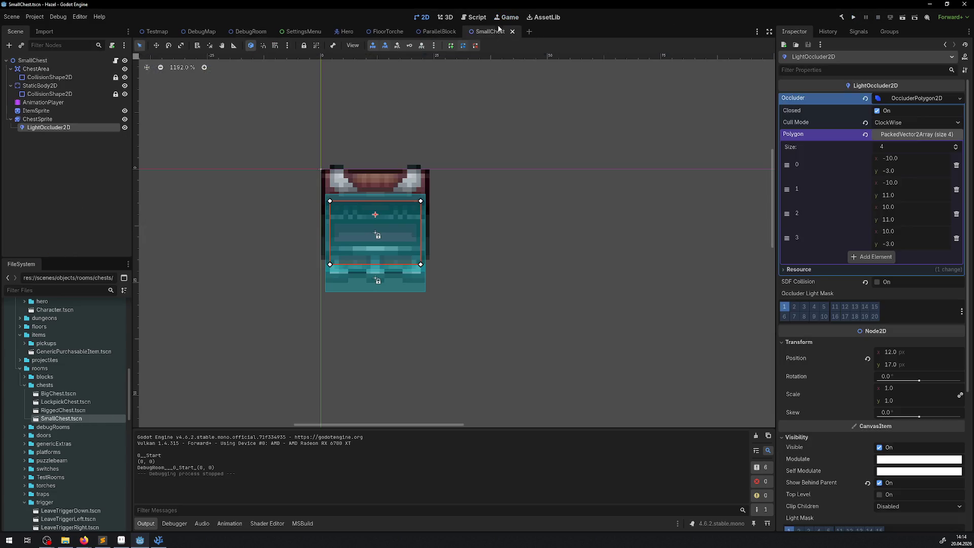
Step: Inspect ChestSprite and LightOccluder2D, then switch the AnimationPlayer from AMoveOccluder to AShowItem
click(37, 120)
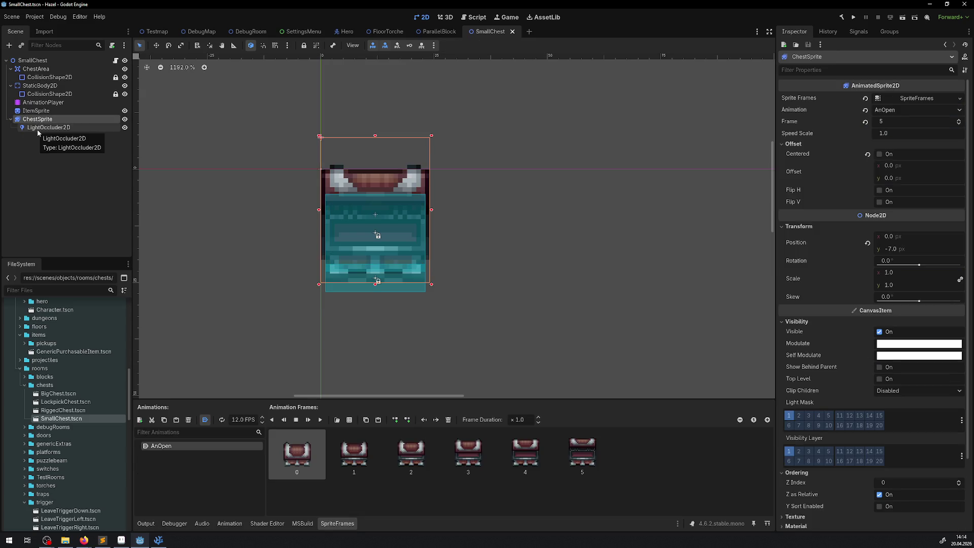
click(38, 129)
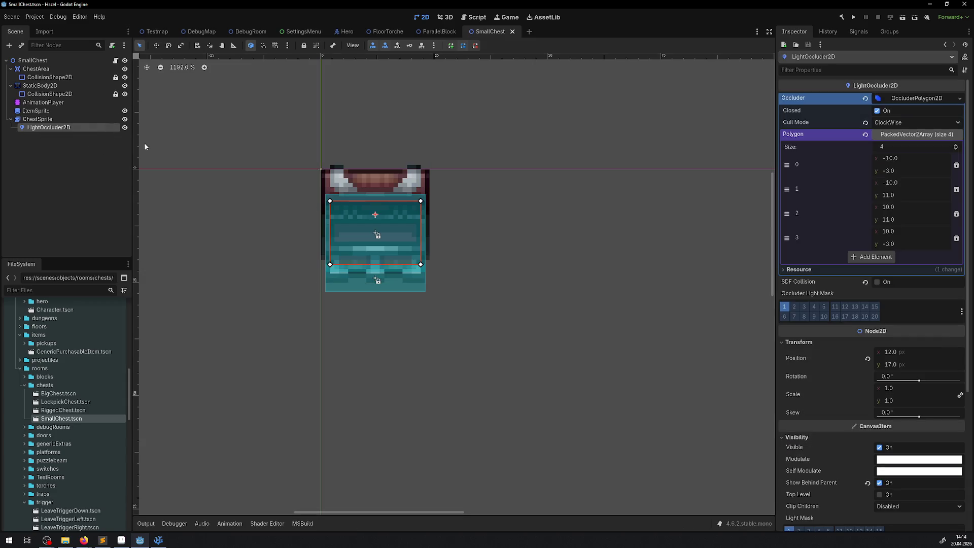
click(36, 104)
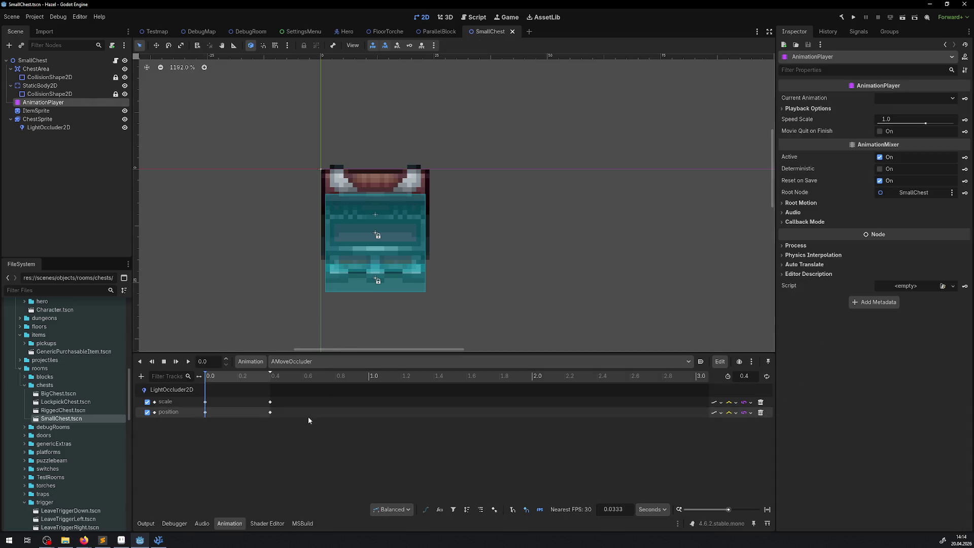
click(274, 362)
click(223, 458)
click(284, 362)
click(307, 384)
click(243, 263)
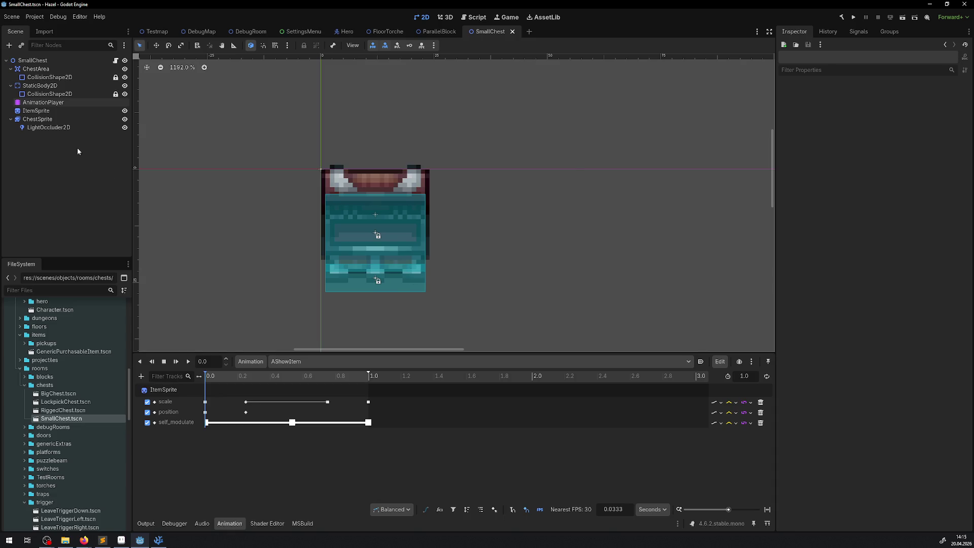
click(59, 127)
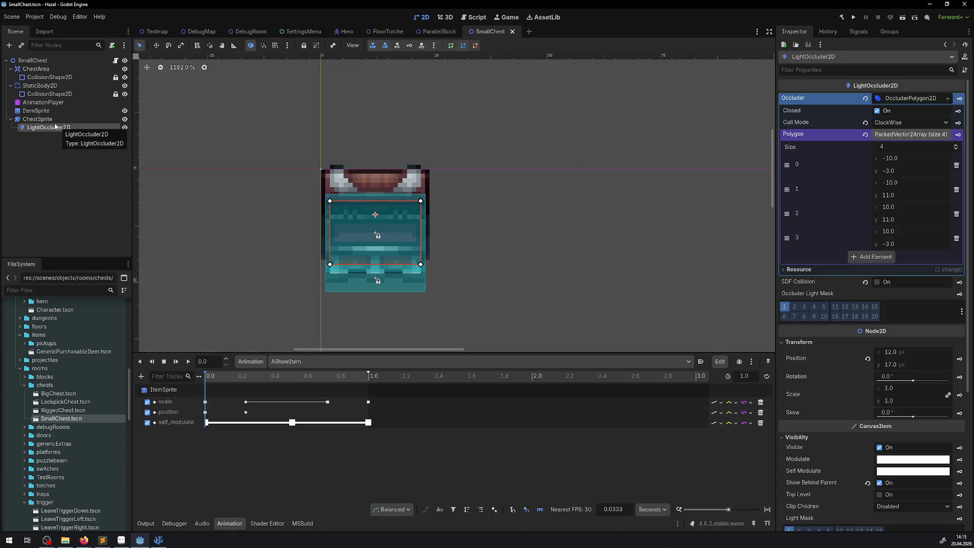
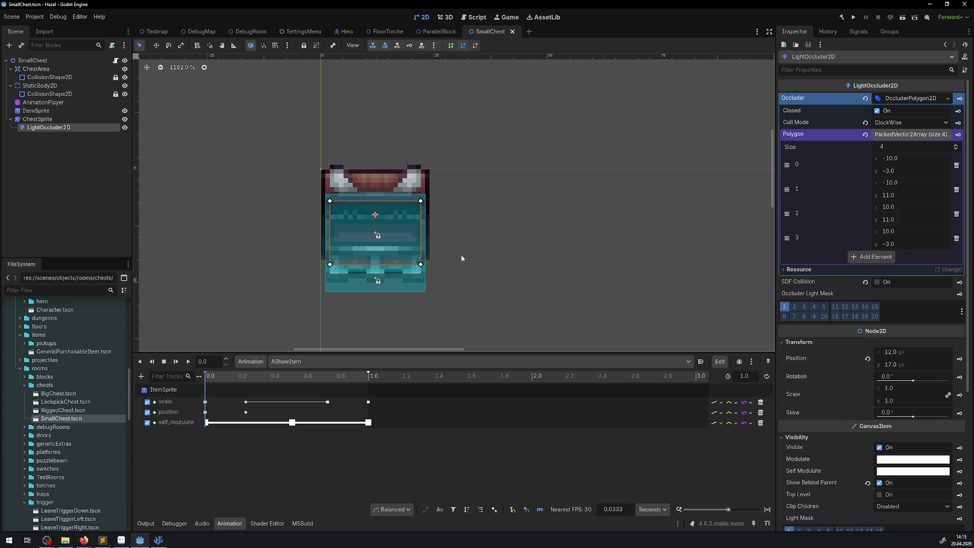
Step: Reload the current project, then visit DebugRoom and come back to SmallChest
click(34, 17)
click(52, 116)
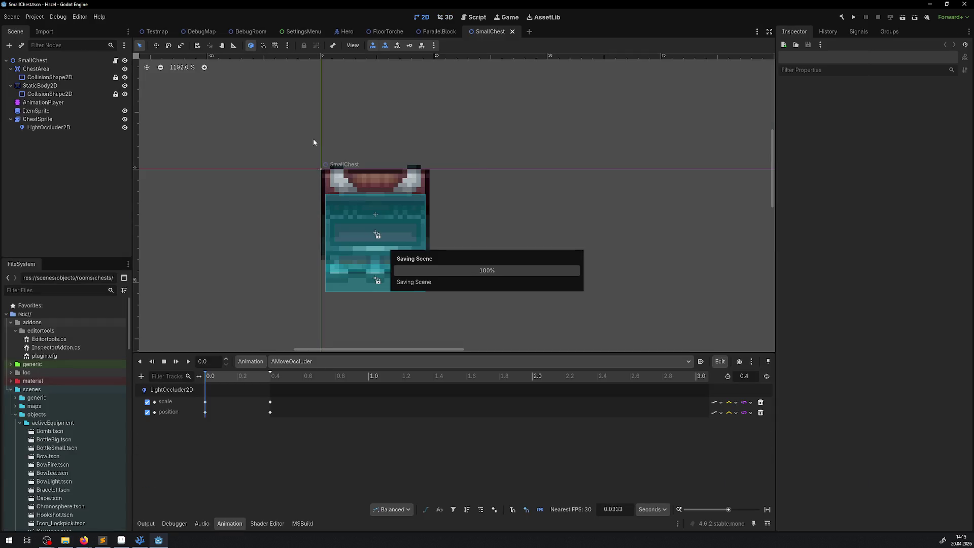
click(233, 31)
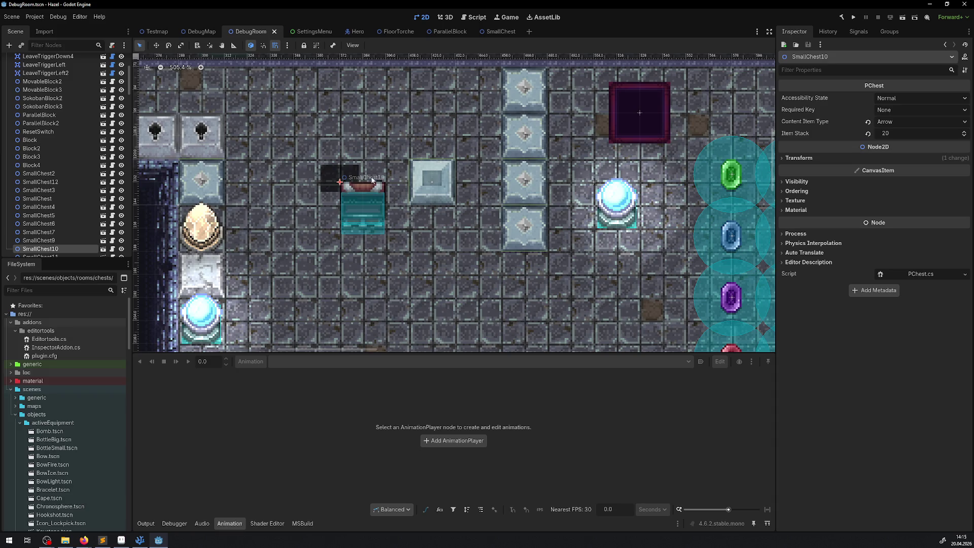
click(490, 32)
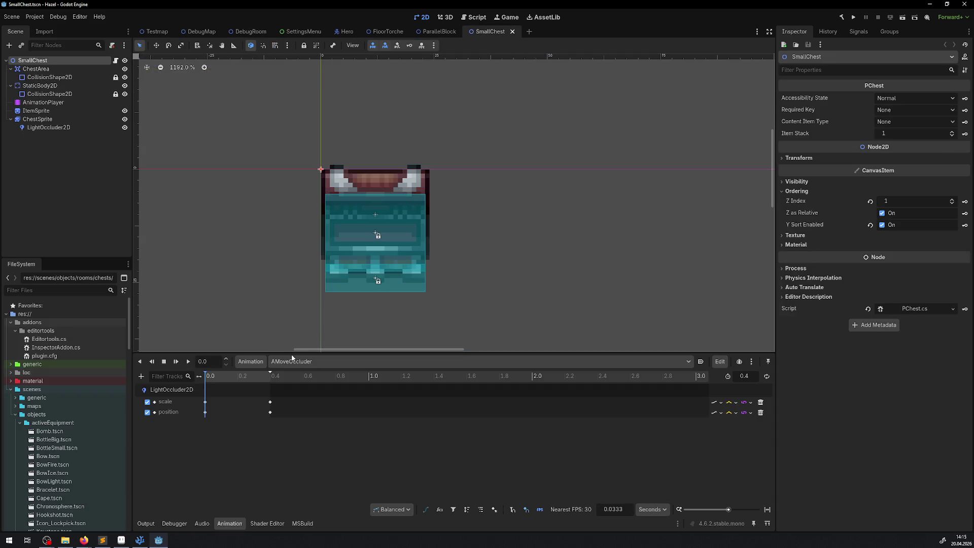
Step: Compare the AShowItem and AMoveOccluder animations, leave AMoveOccluder shown, and select LightOccluder2D
click(294, 362)
click(300, 384)
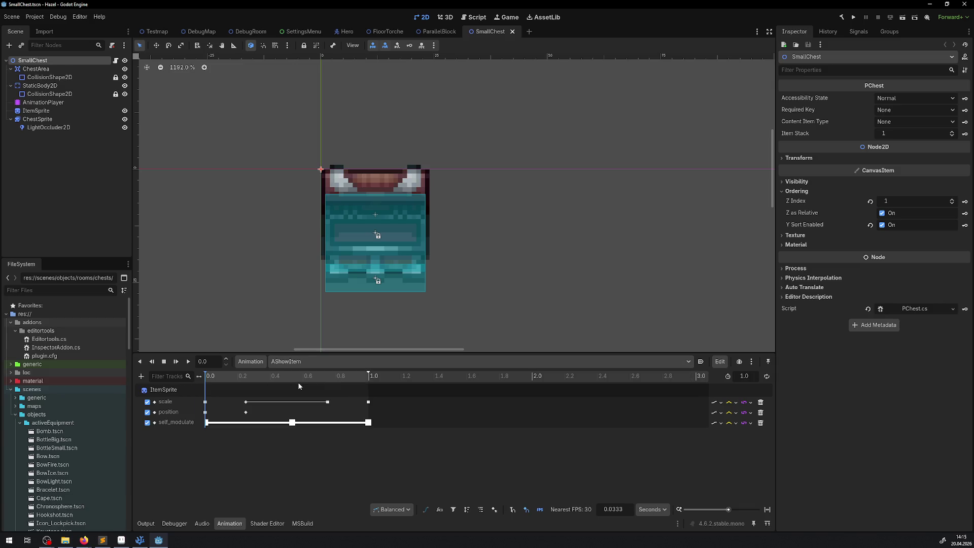
click(294, 361)
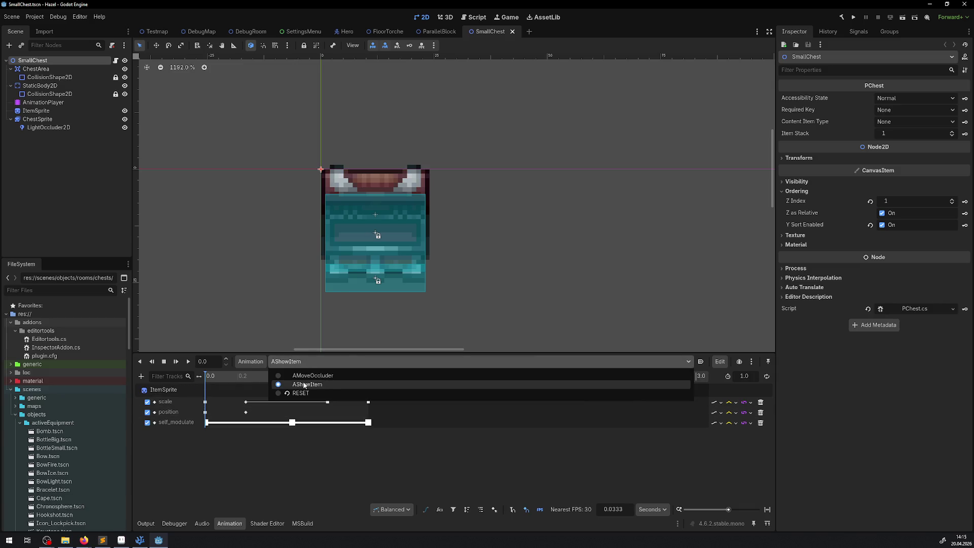
click(306, 379)
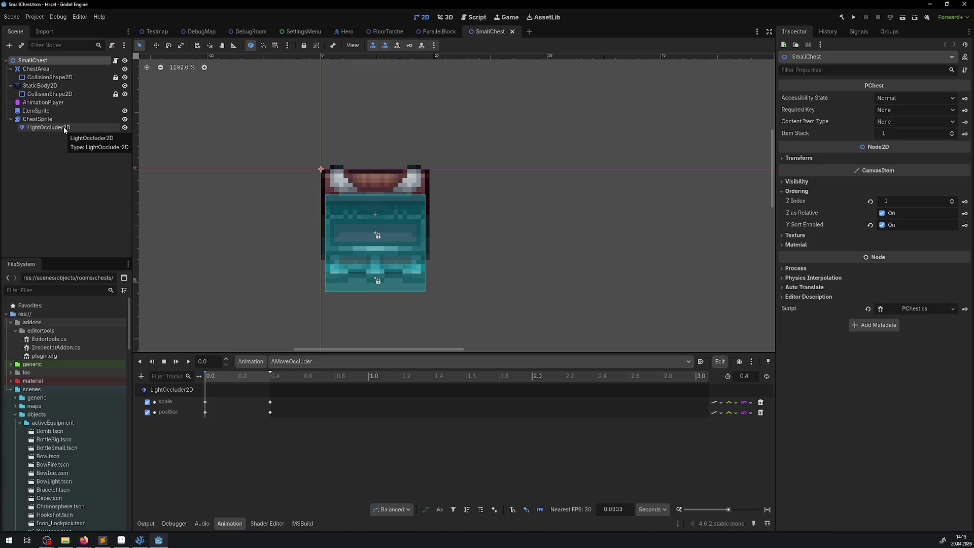
click(295, 361)
click(296, 385)
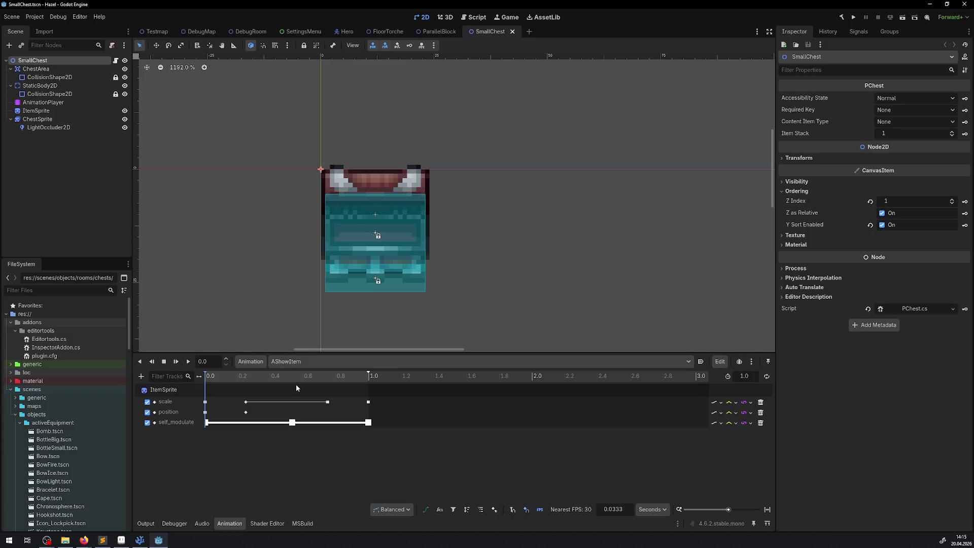
click(295, 362)
click(296, 377)
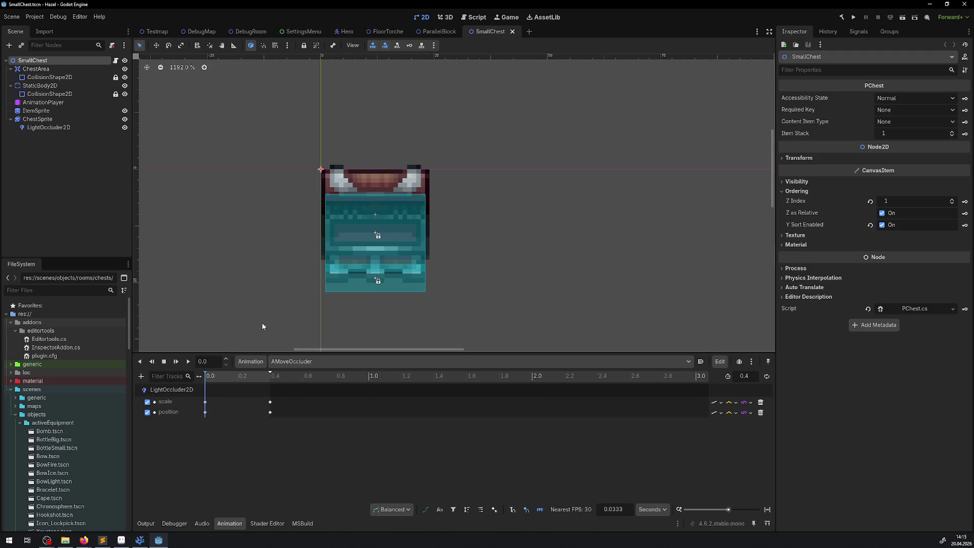
click(38, 128)
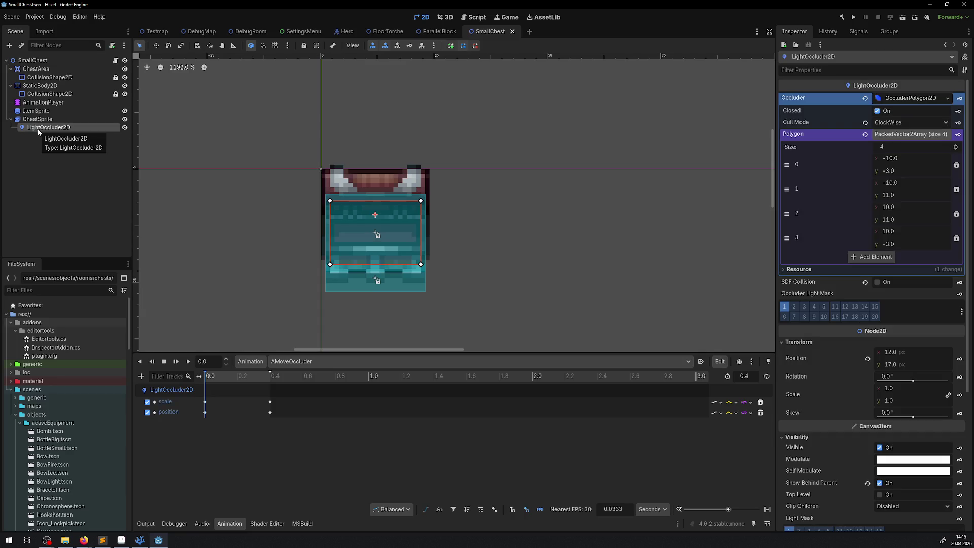
Step: Play the AMoveOccluder preview, glance at DebugRoom, then select ChestSprite to view its AnOpen frames
click(188, 362)
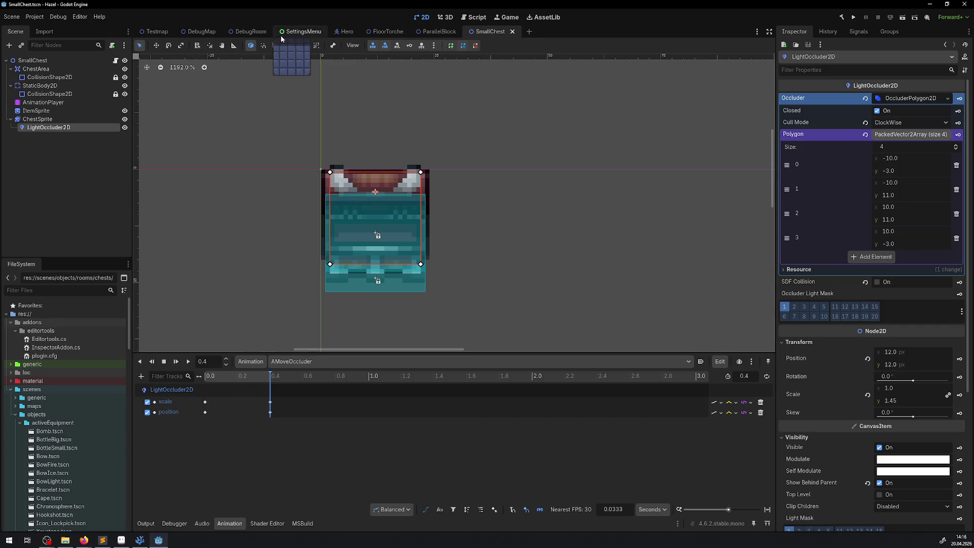
click(238, 32)
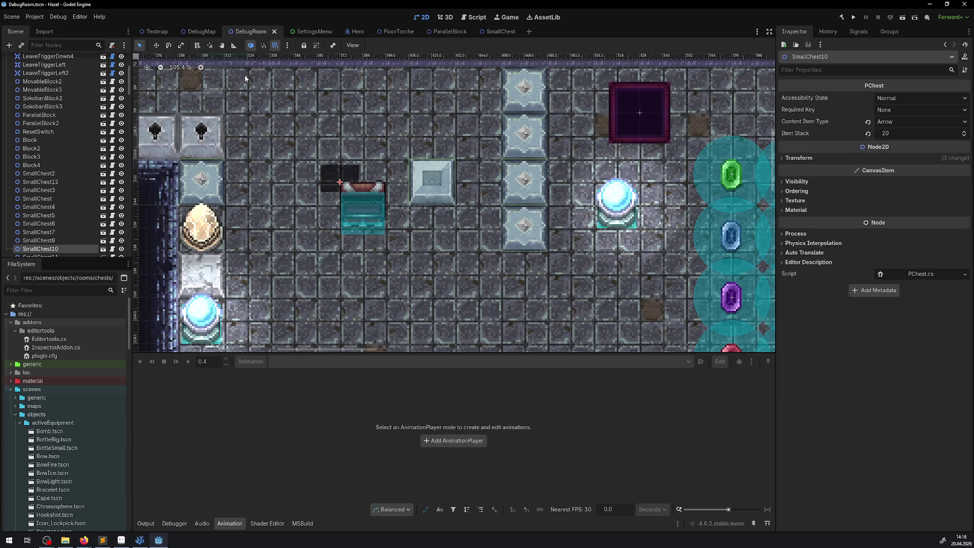
click(501, 31)
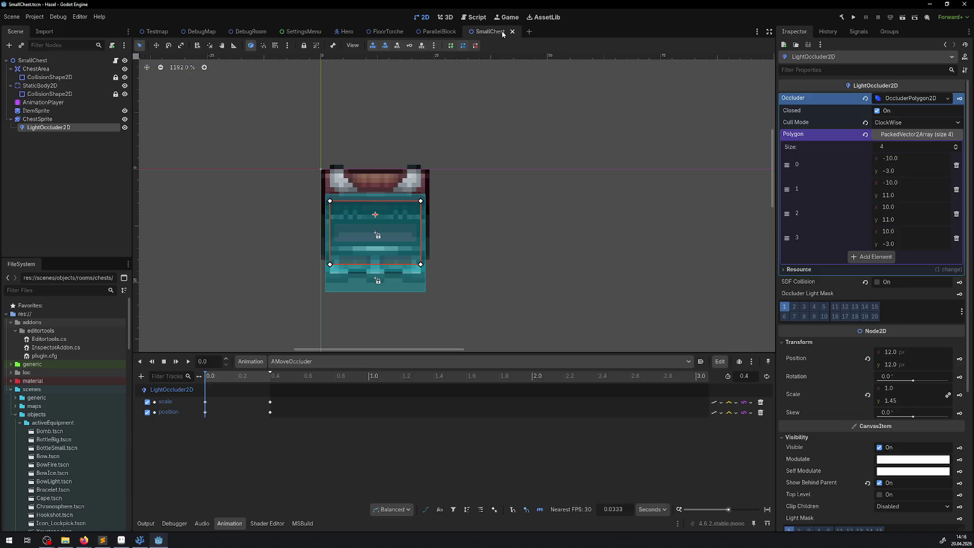
click(52, 121)
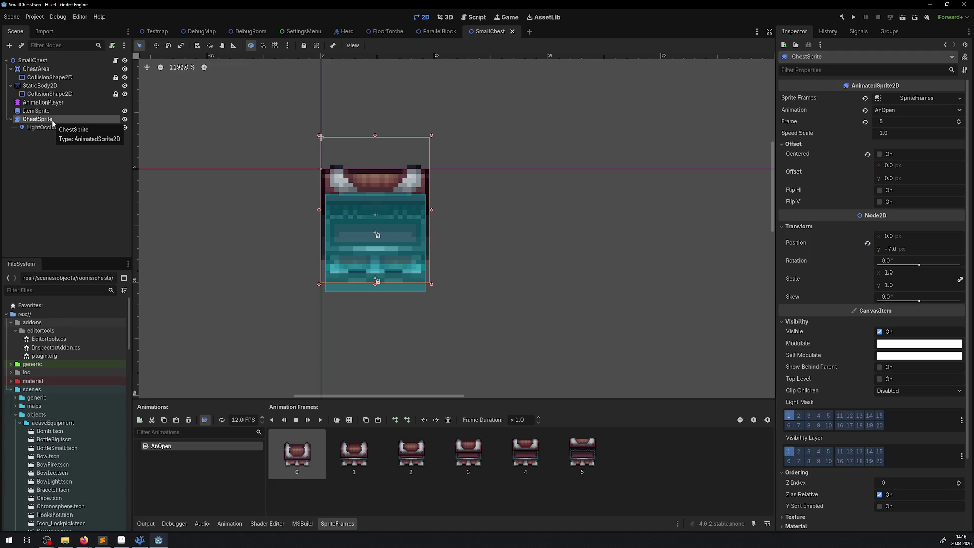
Step: Drag the LightOccluder2D away from the chest to test its shadow in DebugRoom, then save
click(43, 127)
click(157, 46)
drag(346, 175, 519, 270)
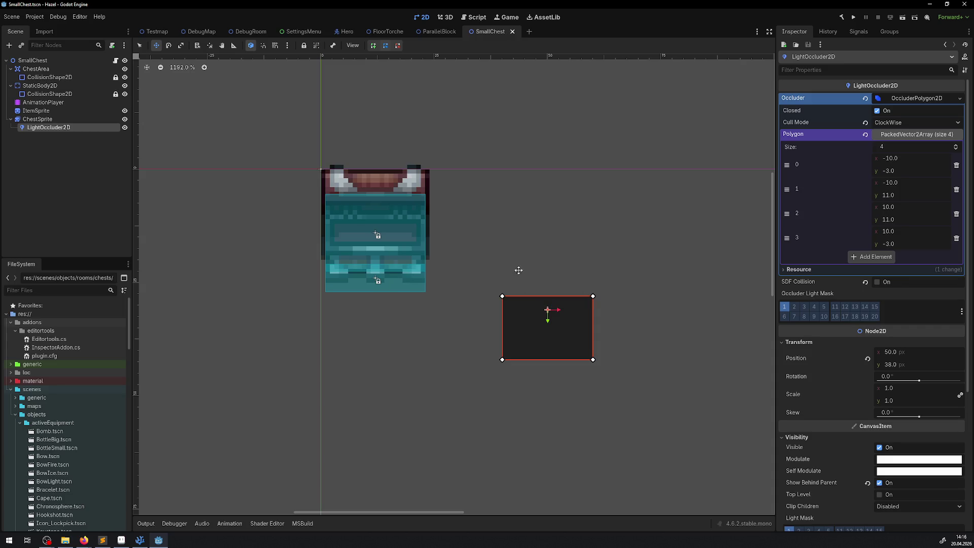
click(252, 31)
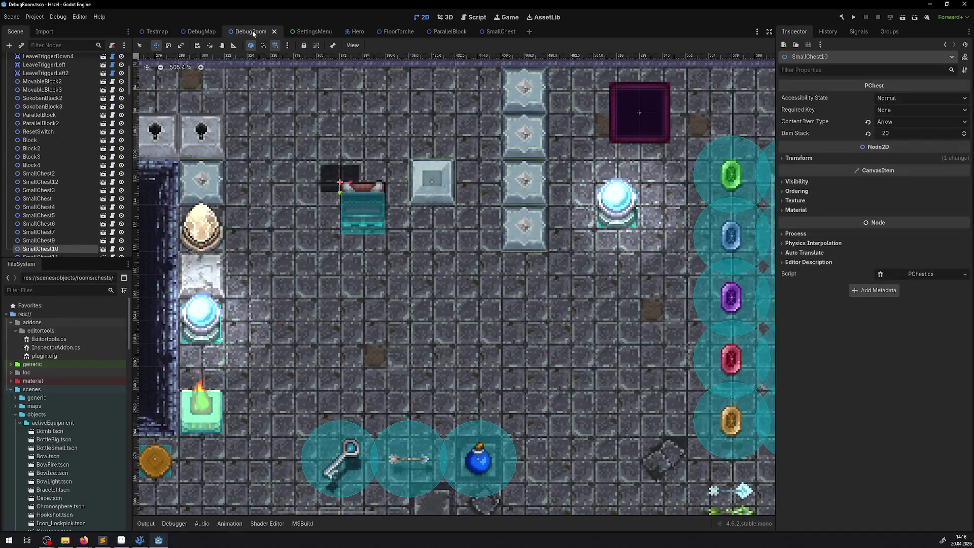
click(492, 31)
mouse_move(544, 318)
mouse_down()
mouse_move(620, 211)
mouse_move(707, 174)
mouse_move(257, 65)
mouse_move(296, 159)
mouse_move(498, 135)
mouse_move(252, 81)
mouse_move(152, 143)
mouse_move(216, 100)
mouse_up()
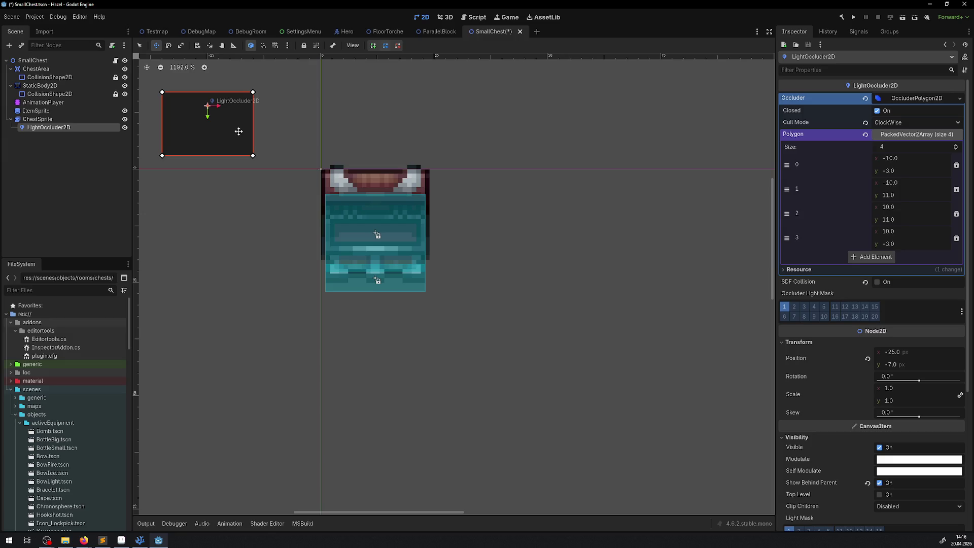
key(ctrl+s)
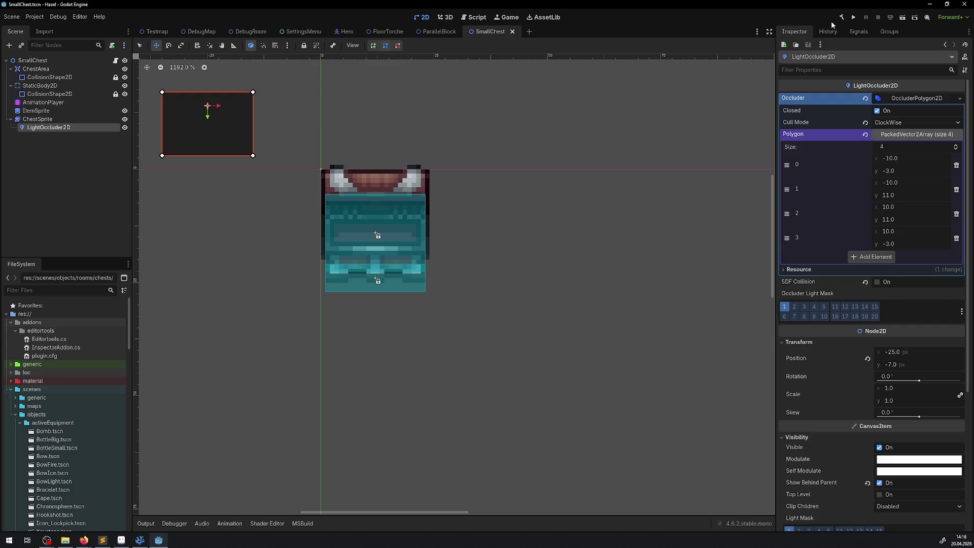
Step: After checking DebugRoom, scale the LightOccluder2D up to 3
click(251, 34)
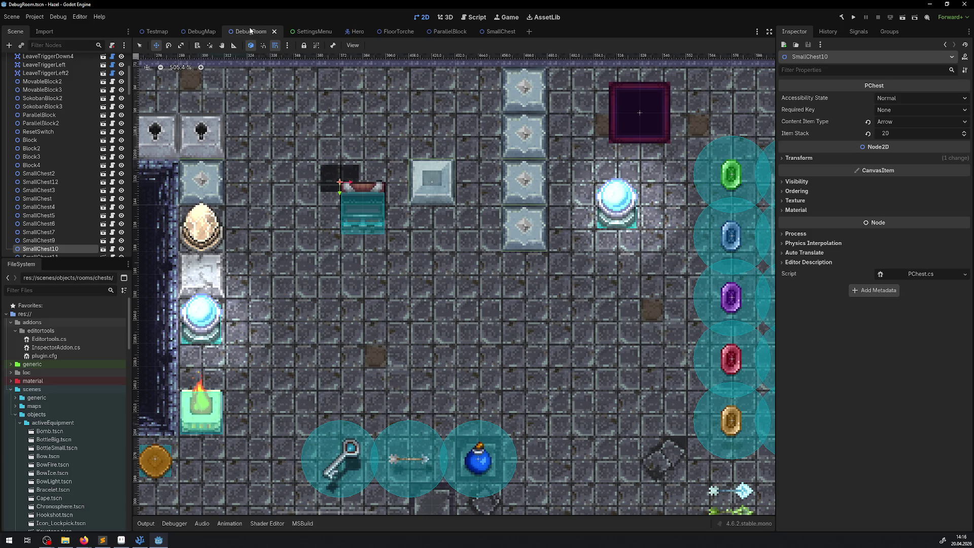
click(494, 32)
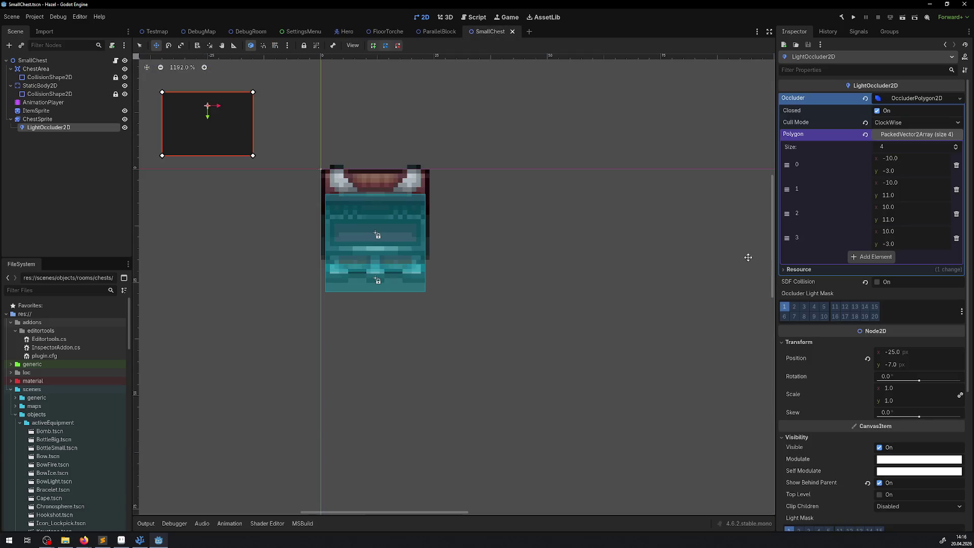
click(892, 402)
text(3)
key(Return)
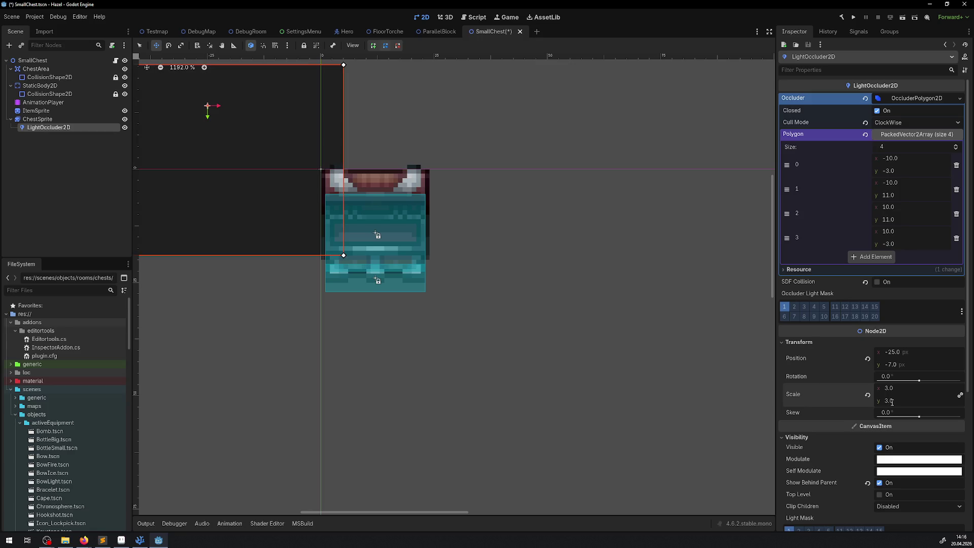
Step: Compare the enlarged occluder, undo back to position 12, 17 at scale 1, save, and view DebugRoom
click(251, 31)
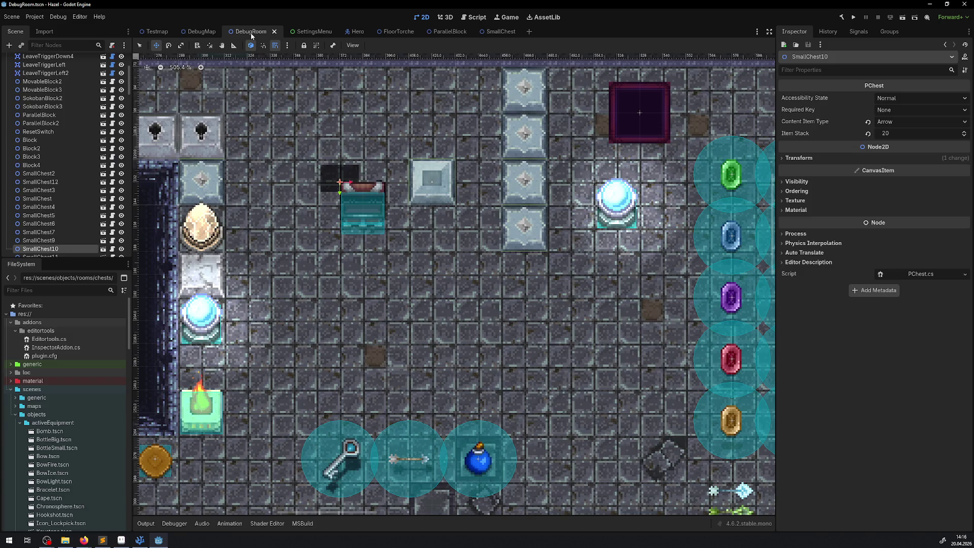
click(495, 32)
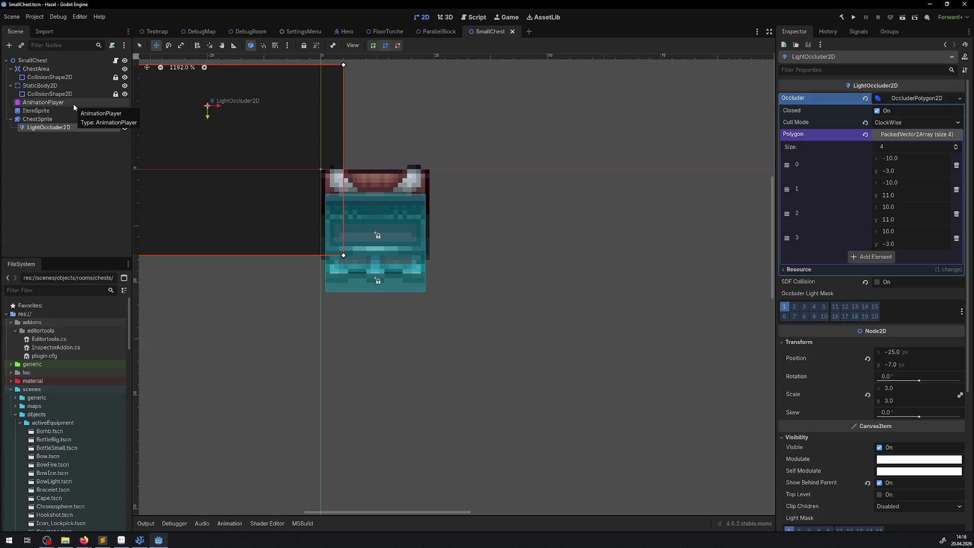
scroll(392, 323, up, 2)
scroll(392, 323, left, 2)
key(ctrl+z)
key(ctrl+z)
key(ctrl+z)
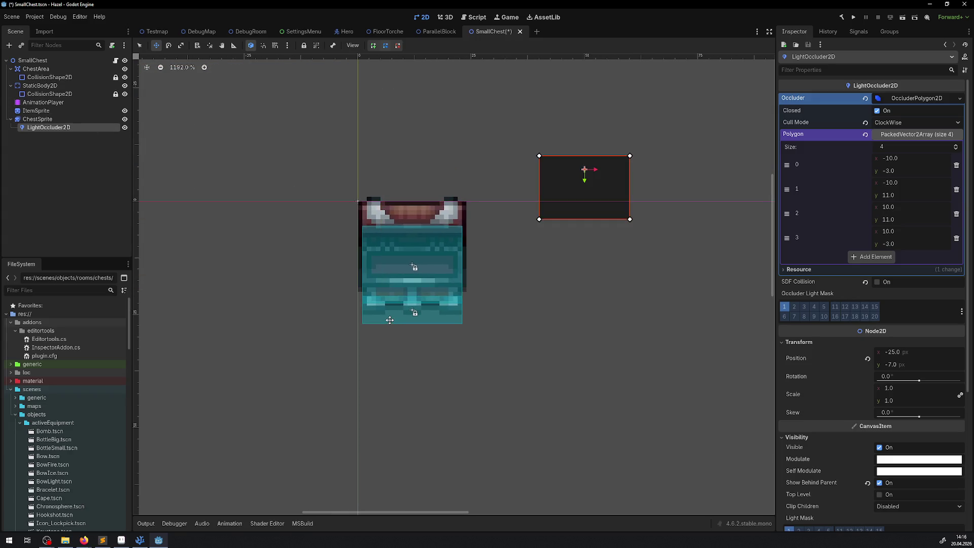
key(ctrl+s)
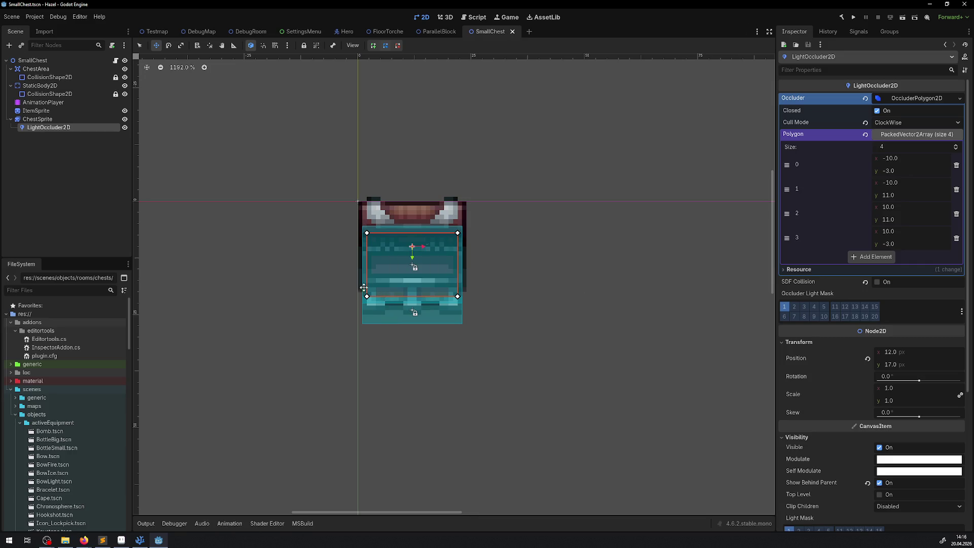
click(251, 31)
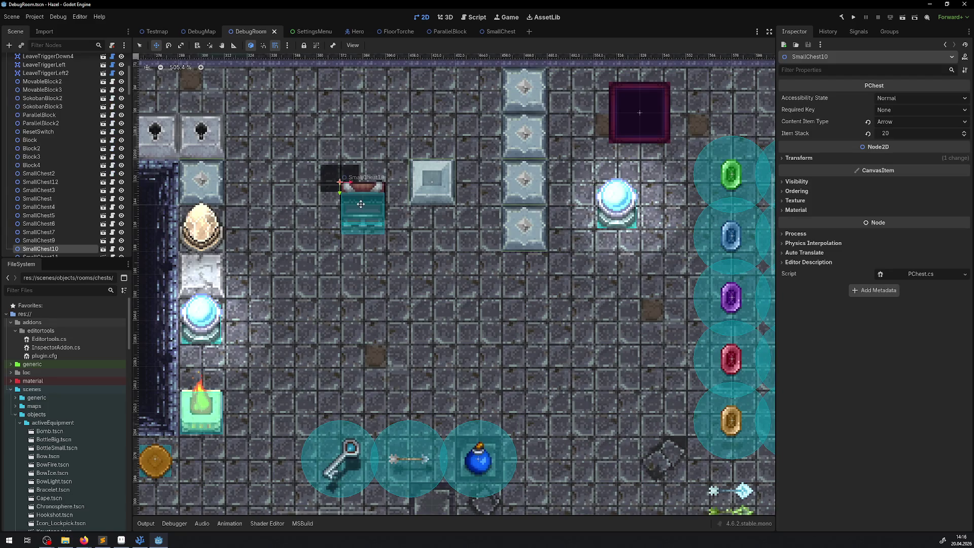
Step: Back in SmallChest, zoom in on the chest and inspect the occluder polygon's point list
click(103, 249)
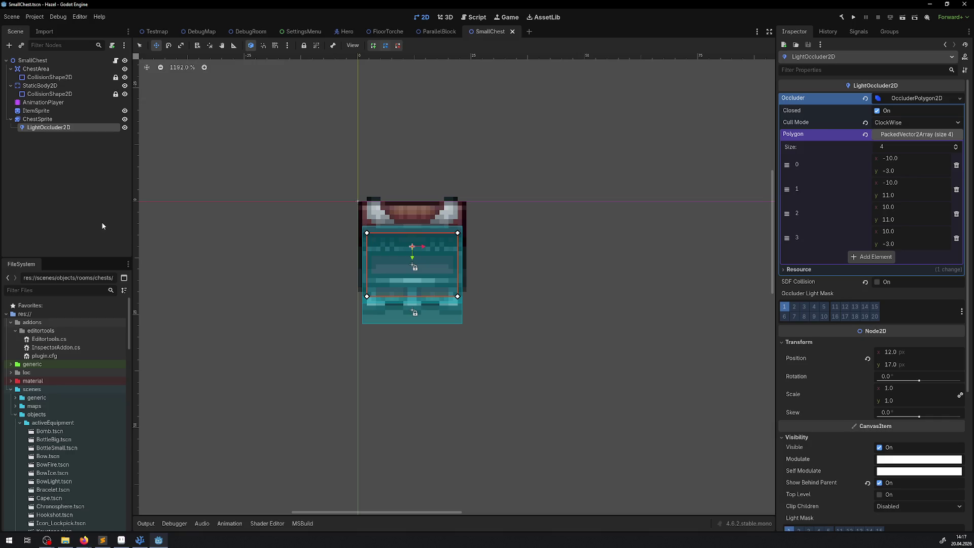
scroll(437, 279, down, 3)
scroll(863, 304, down, 5)
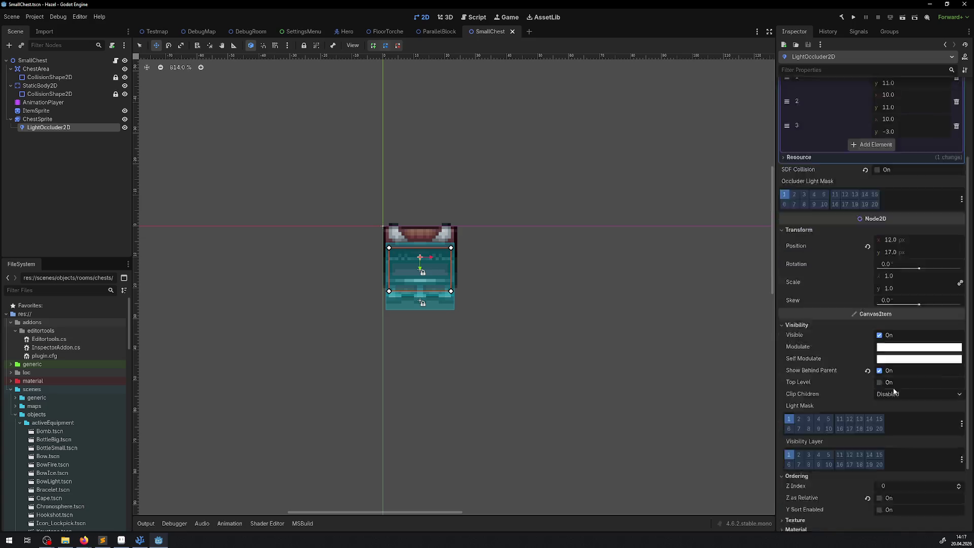
scroll(296, 330, up, 3)
scroll(686, 304, right, 3)
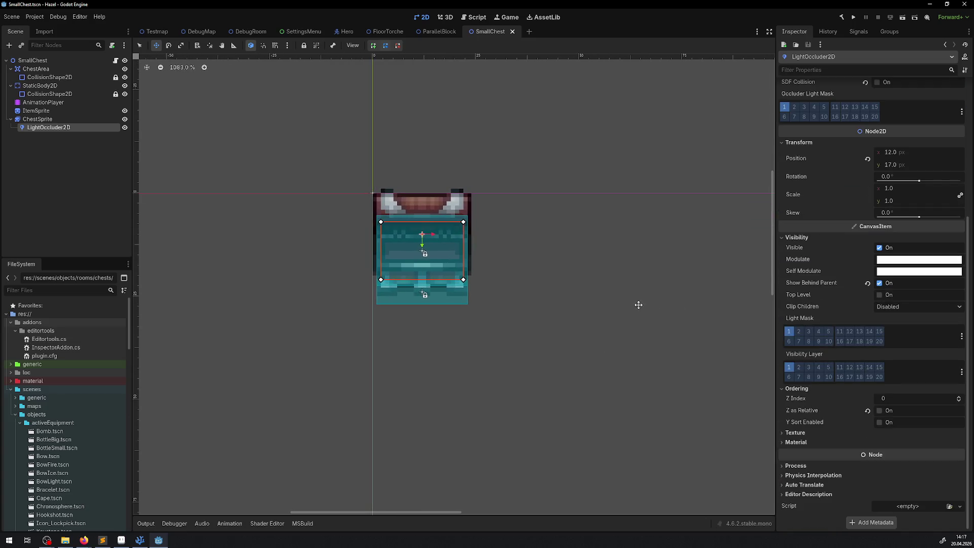
scroll(561, 276, up, 2)
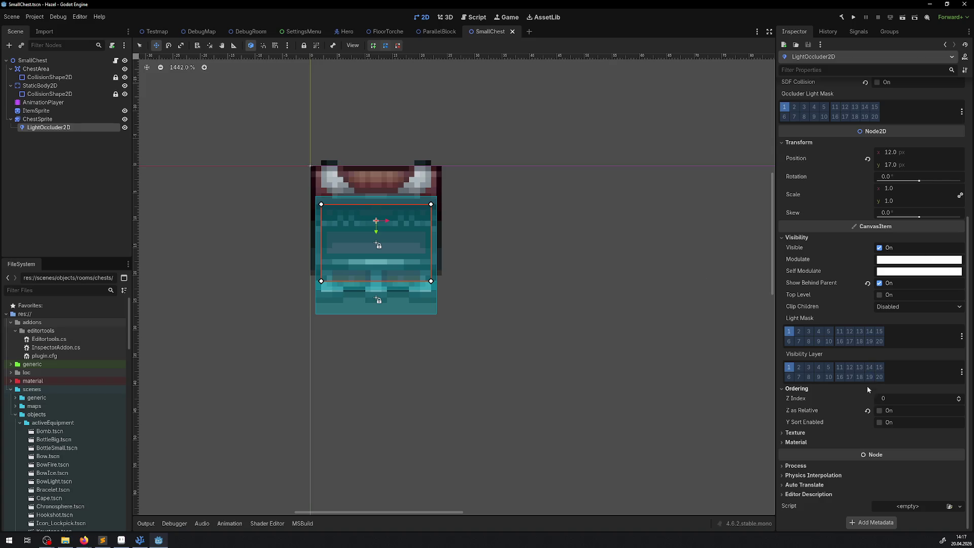
scroll(864, 383, up, 2)
scroll(864, 383, up, 5)
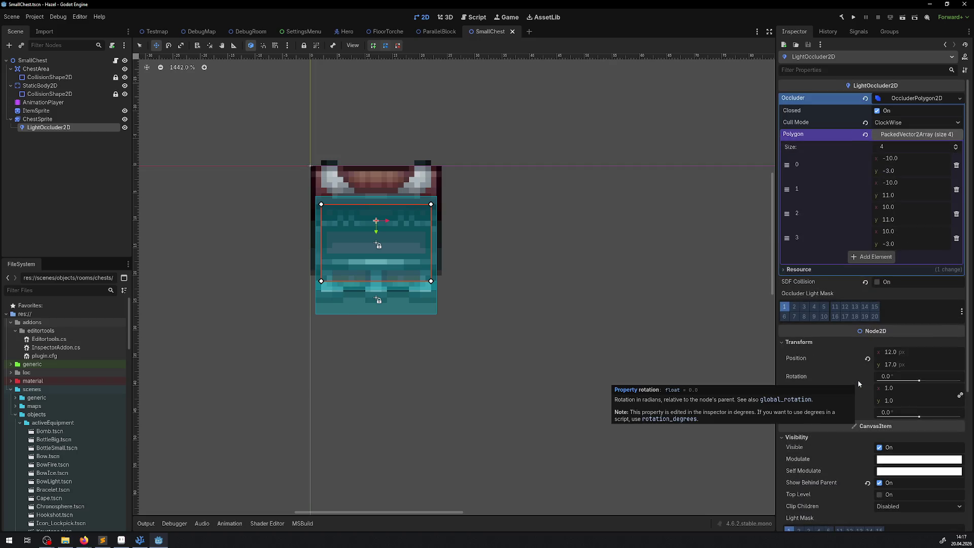
click(912, 134)
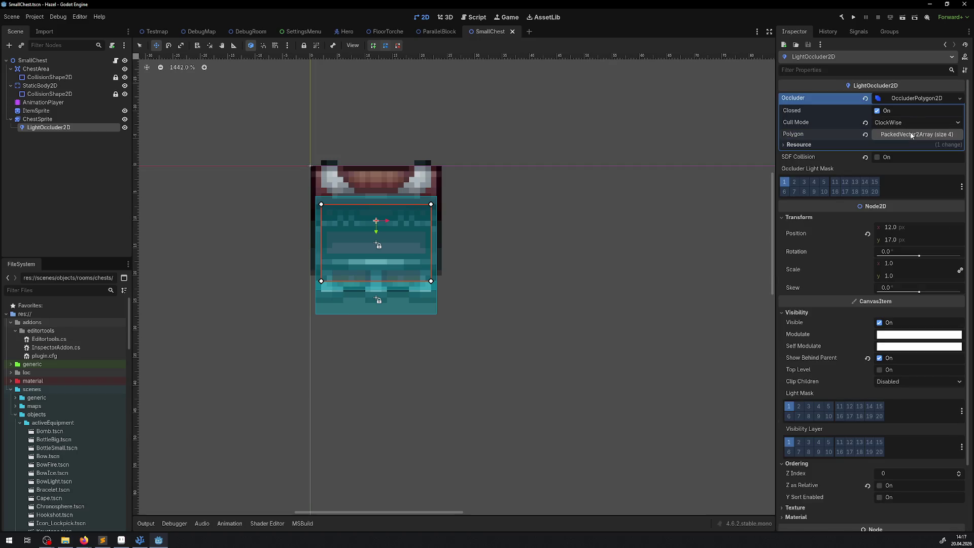
click(912, 135)
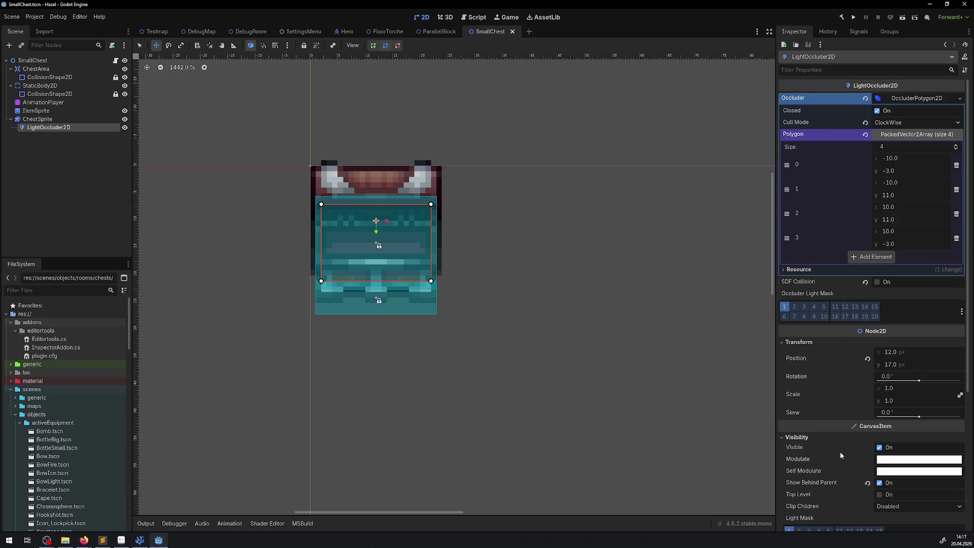
Step: Set the LightOccluder2D position to 0, 0 and save the scene
click(890, 352)
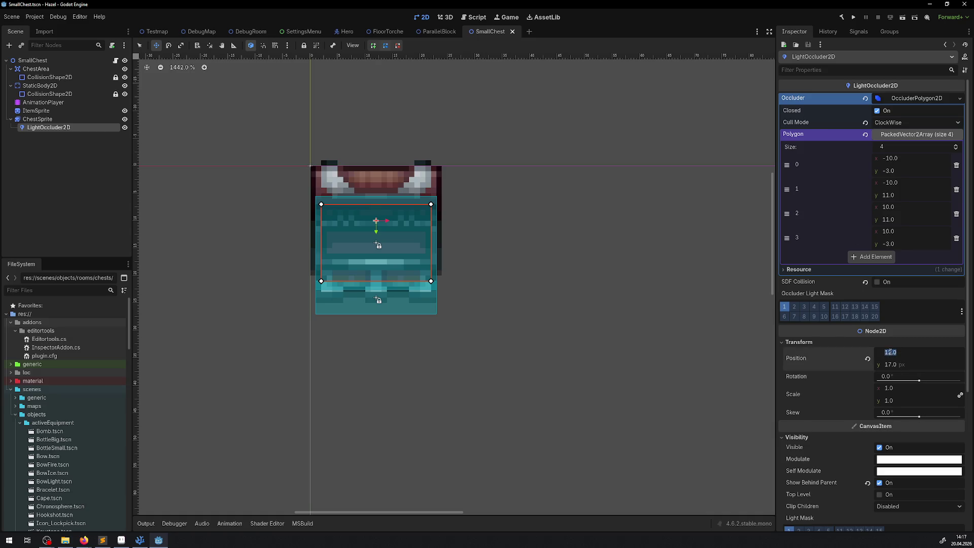
text(0)
click(896, 364)
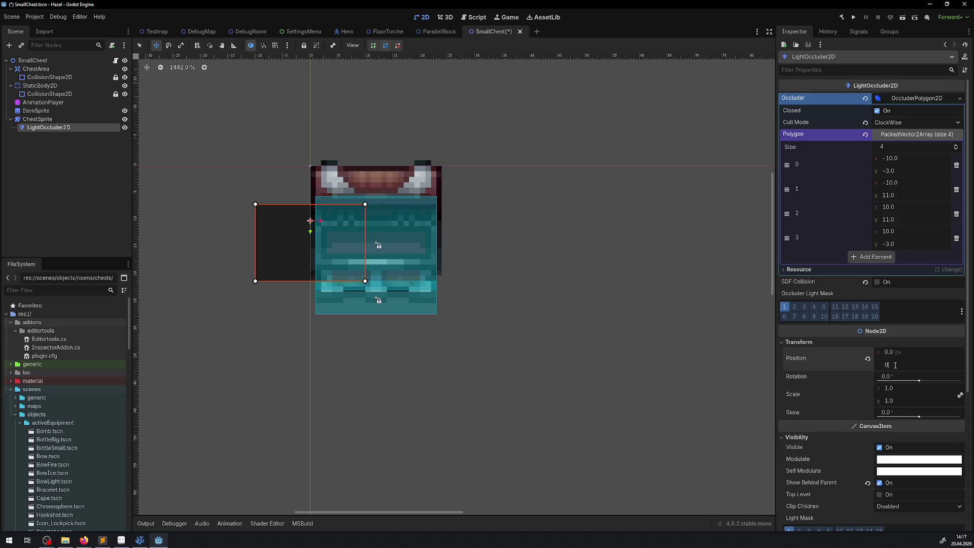
text(.0)
key(Return)
key(ctrl+s)
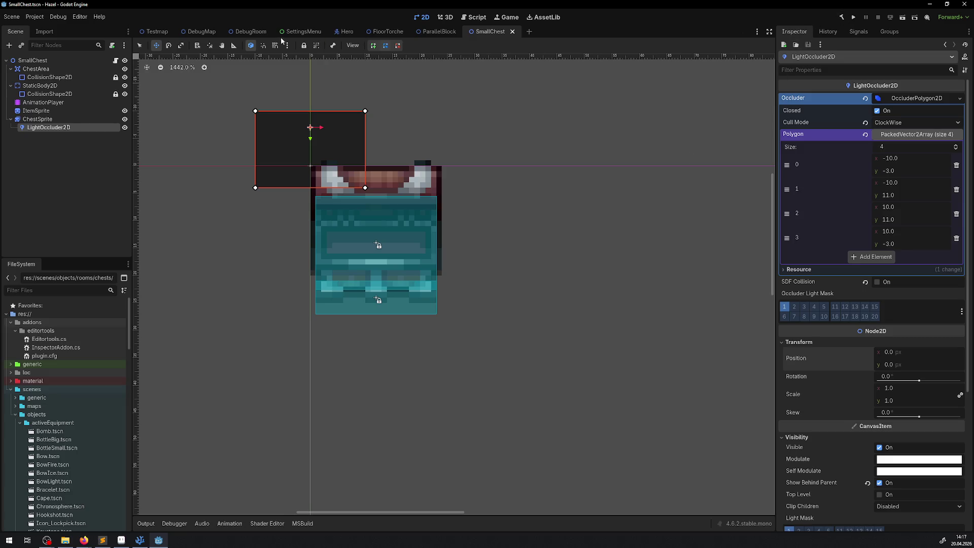
Step: Check the placement in DebugRoom, then undo the occluder back to 12, 17
click(250, 32)
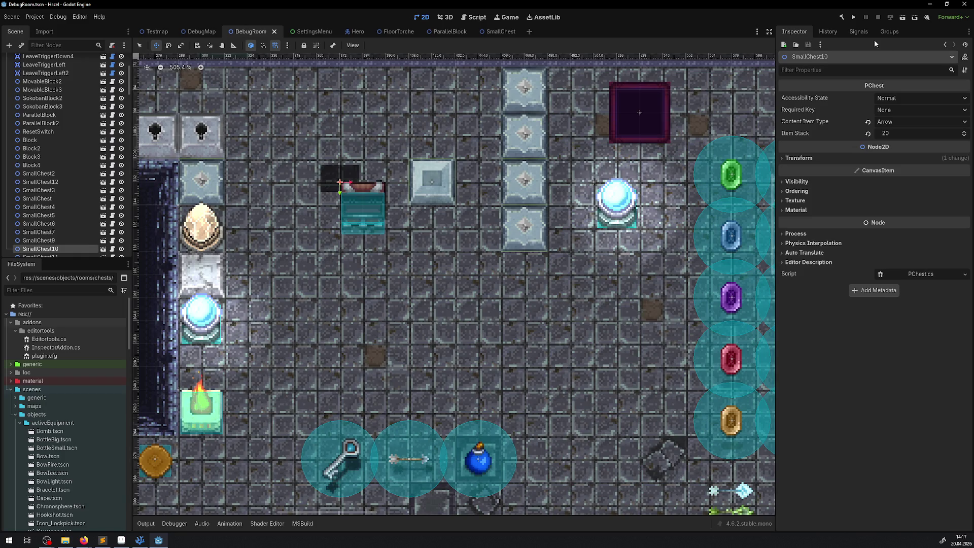
click(495, 32)
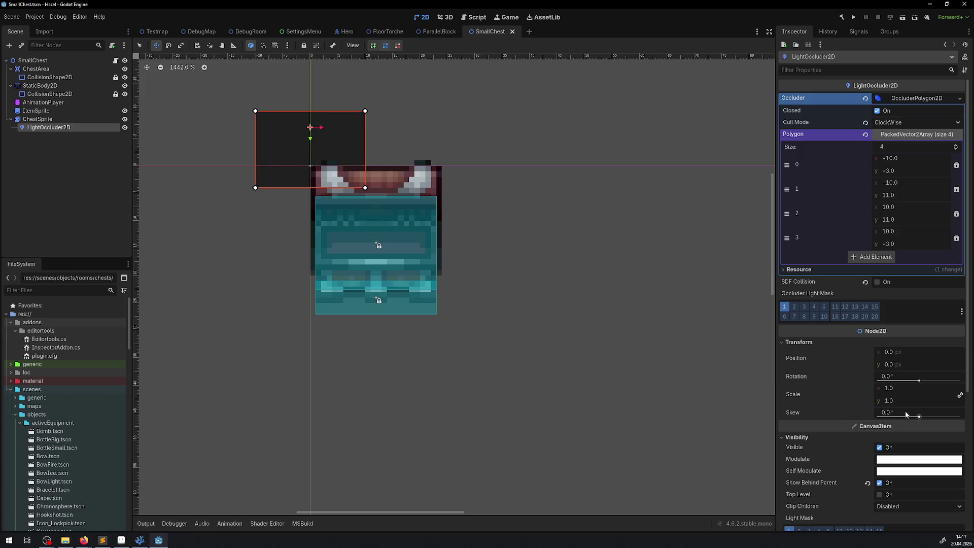
key(ctrl+z)
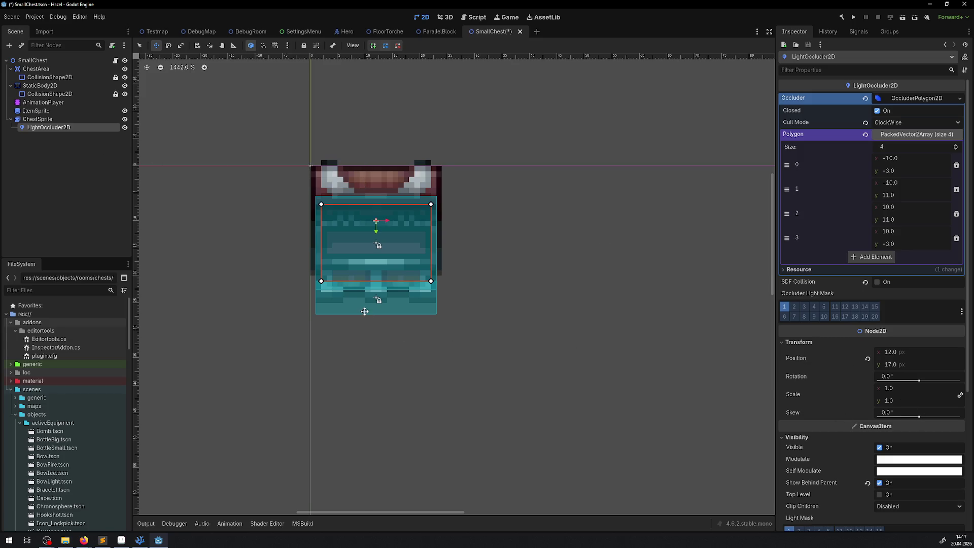
Step: Dismiss the accidental Add Node dialog, save, and add icon.svg as an Icon child of ChestSprite
key(ctrl+a)
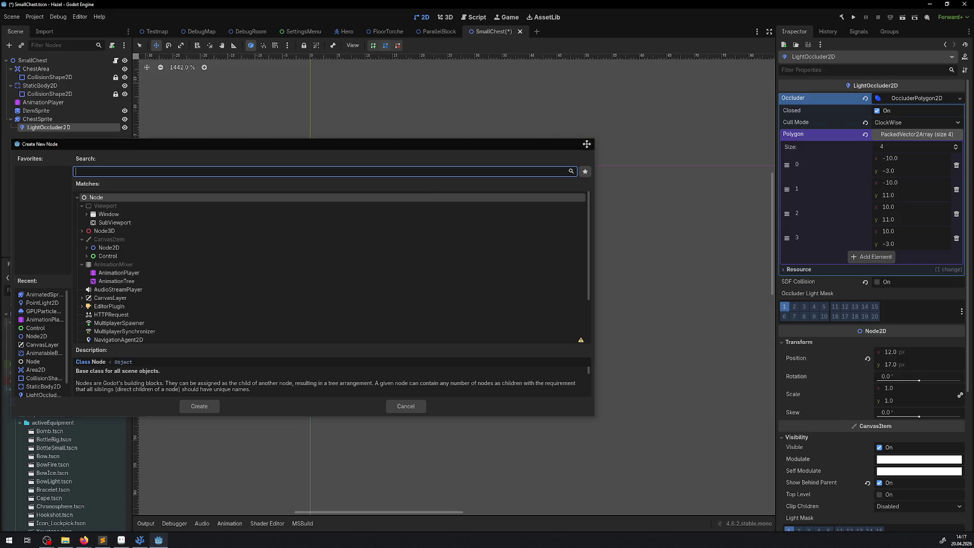
click(589, 144)
key(ctrl+s)
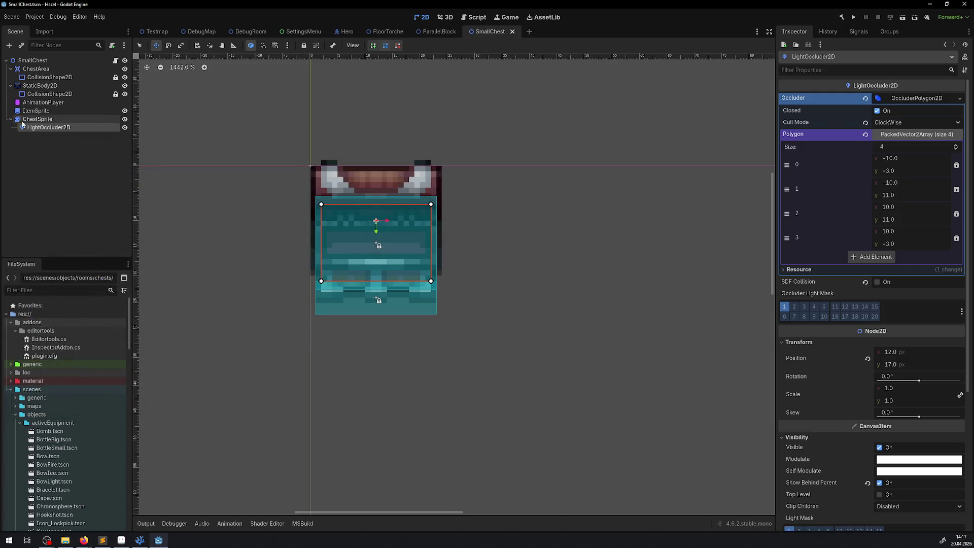
click(37, 119)
scroll(101, 441, down, 10)
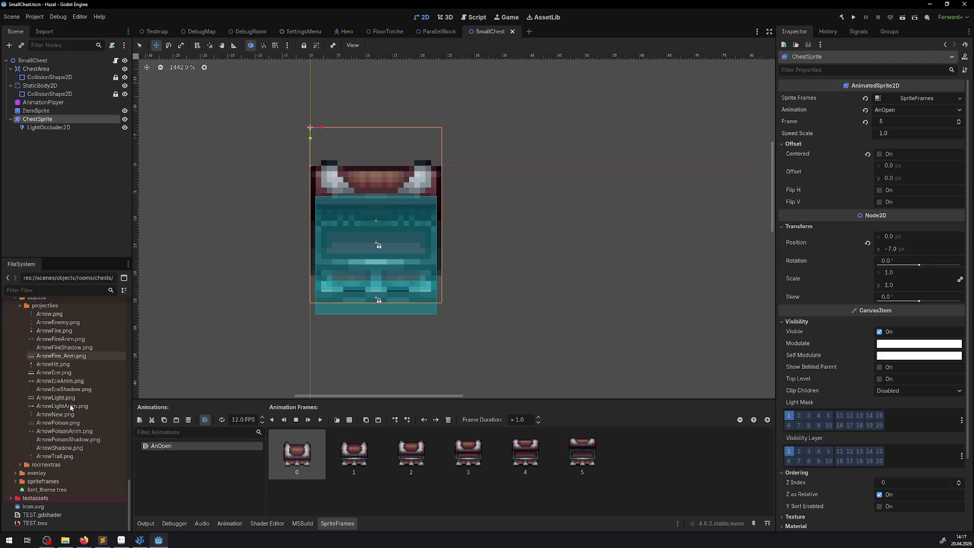
click(36, 507)
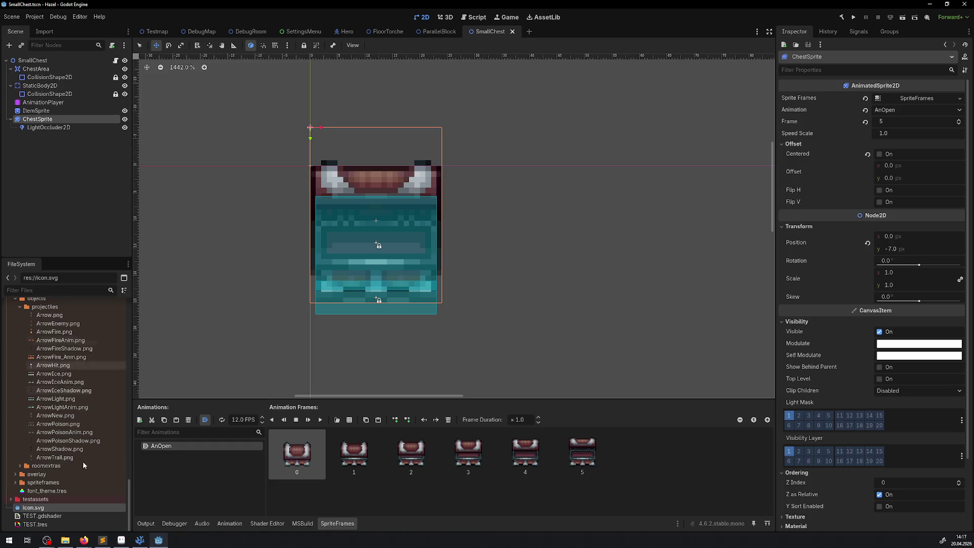
mouse_move(28, 509)
mouse_down()
mouse_move(495, 325)
mouse_move(571, 245)
mouse_move(563, 225)
mouse_up()
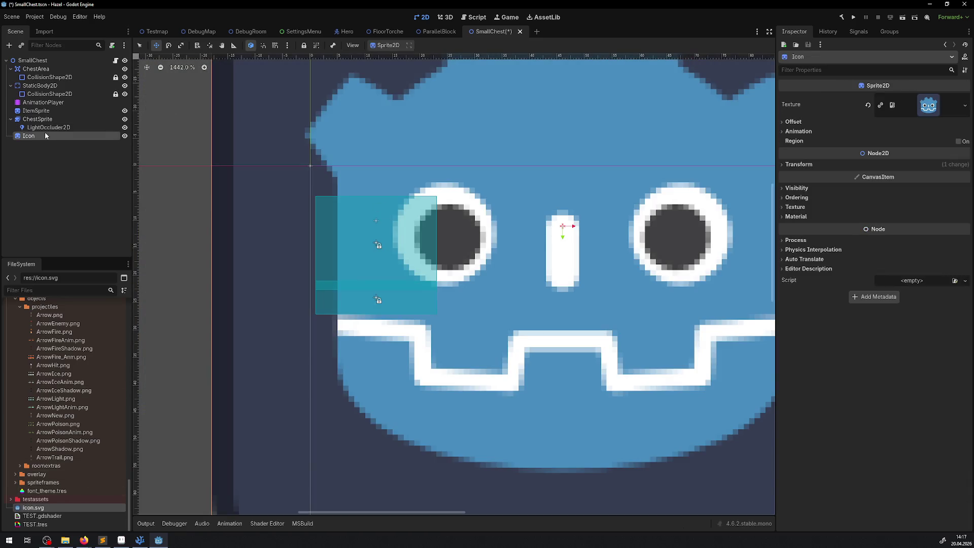
drag(28, 135, 30, 122)
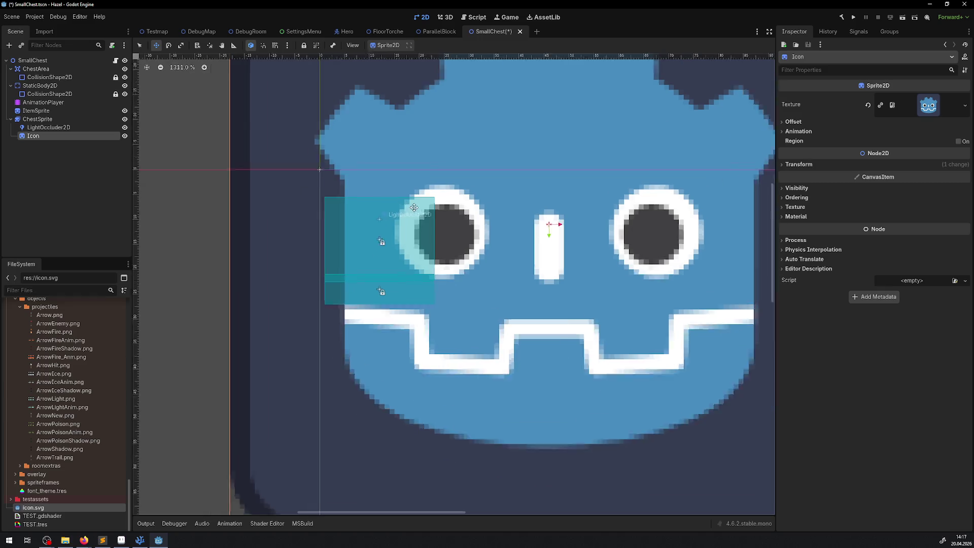
Step: Shrink the Icon to scale 0.1 (after trying 0.2) and save
scroll(418, 207, down, 5)
click(802, 164)
click(902, 213)
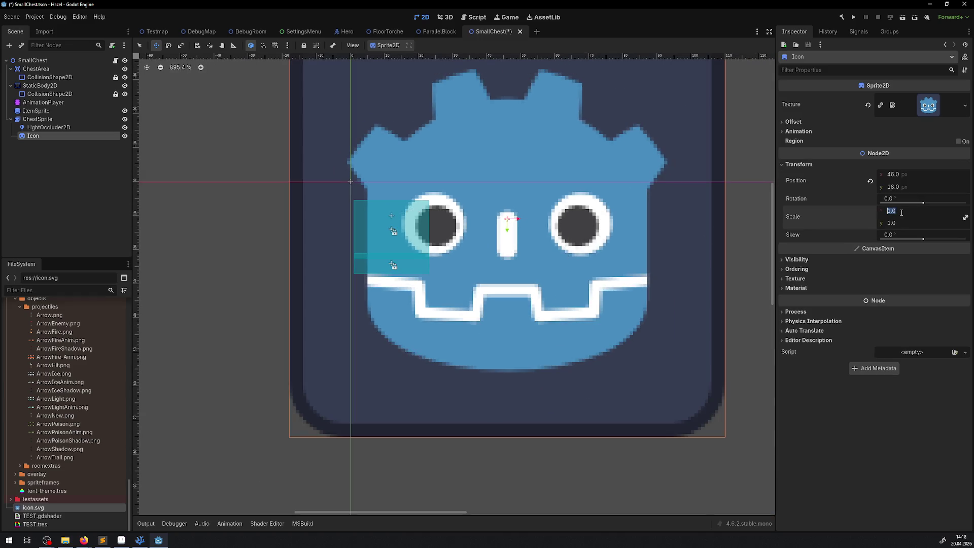
text(0.2)
key(Return)
click(898, 212)
text(0.1)
key(Return)
key(ctrl+s)
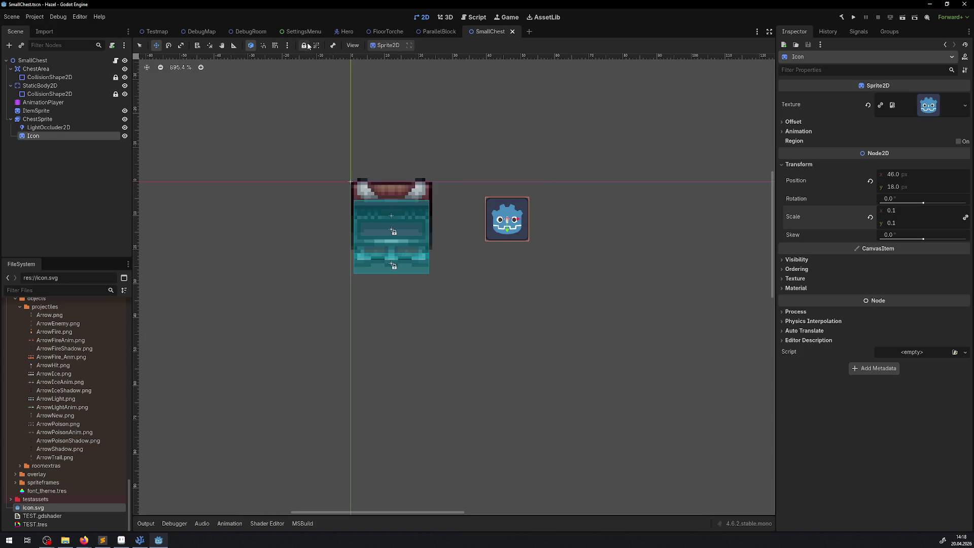
Step: Reposition the Icon beside the chest's top-left, comparing it against the shadow in DebugRoom
click(256, 32)
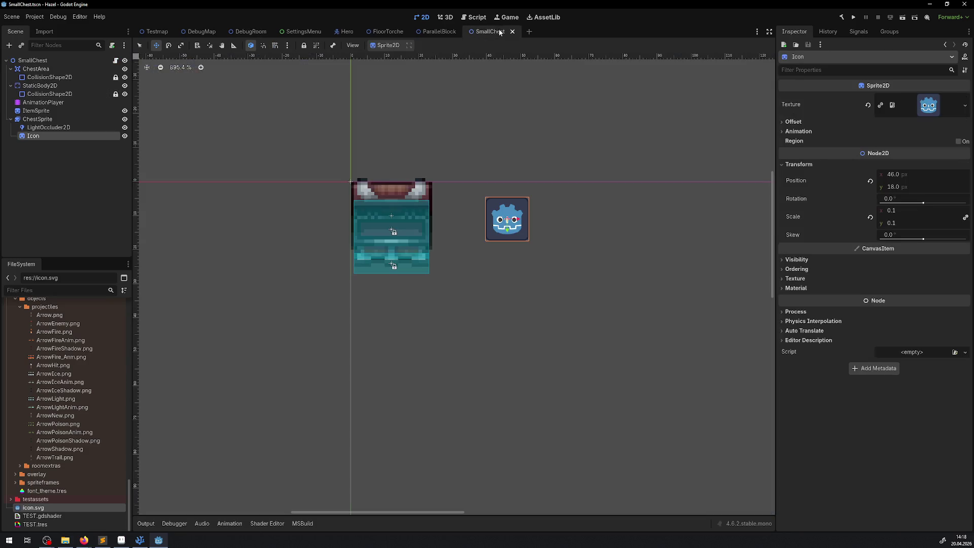
click(498, 32)
drag(523, 213, 341, 304)
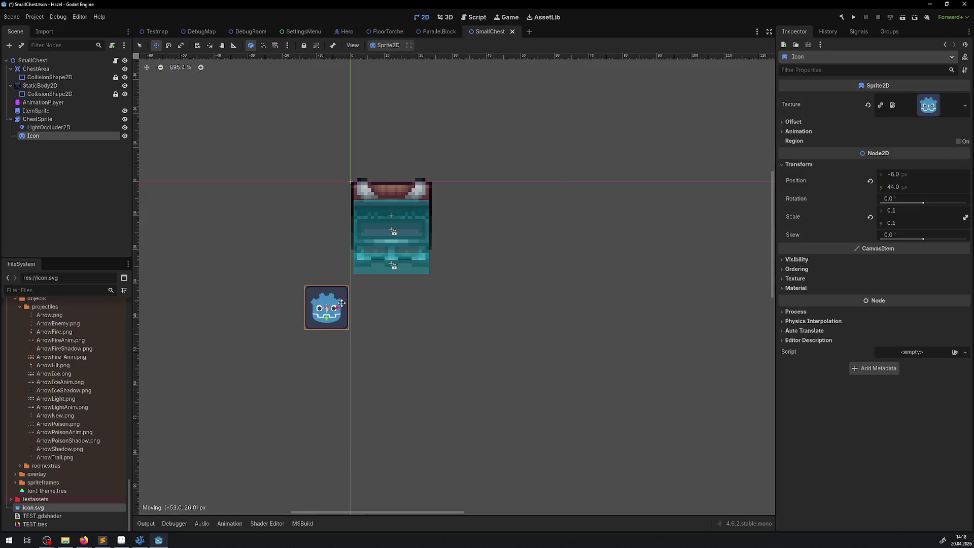
click(254, 34)
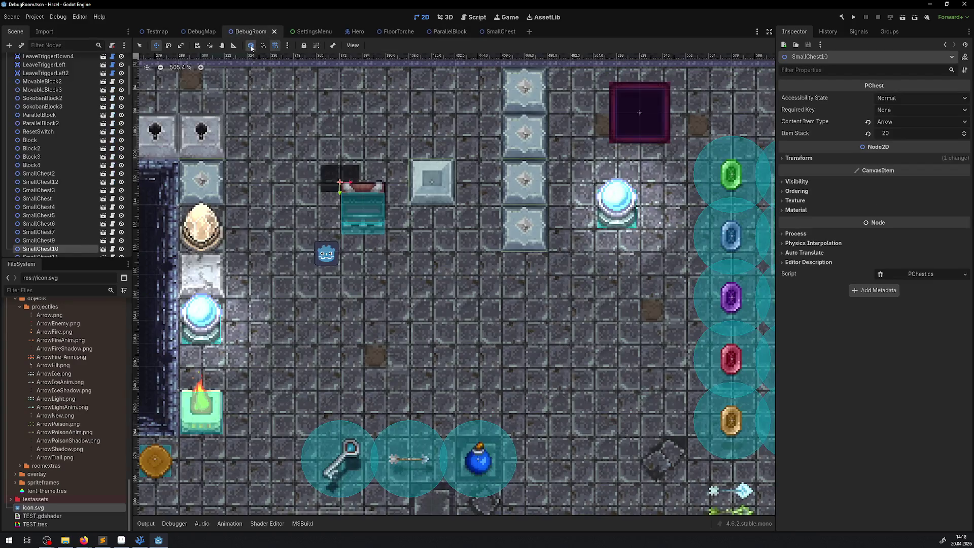
click(500, 32)
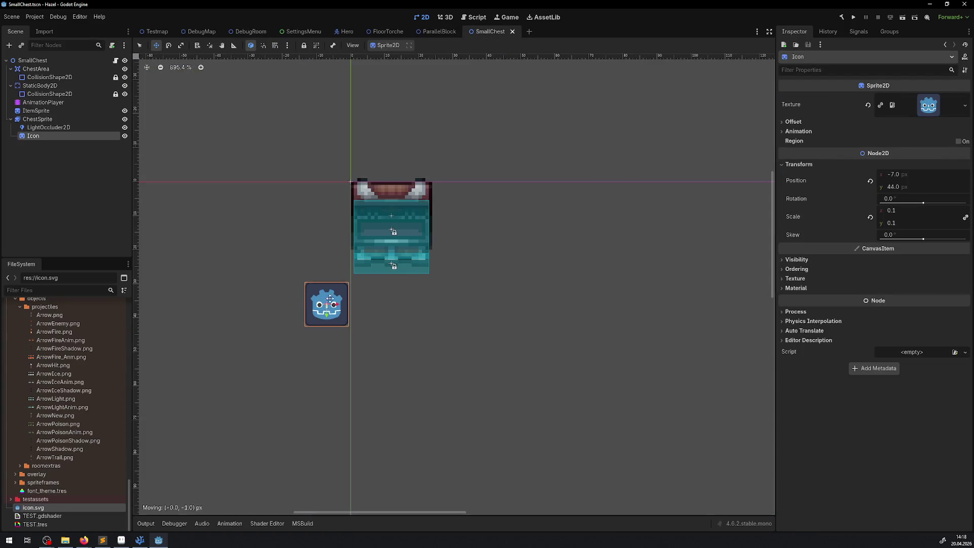
drag(326, 310, 322, 193)
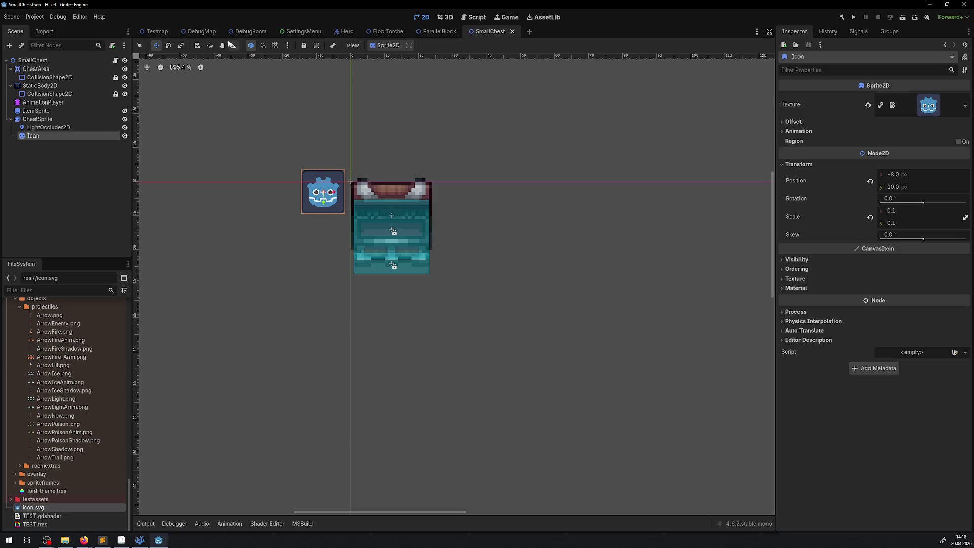
click(248, 32)
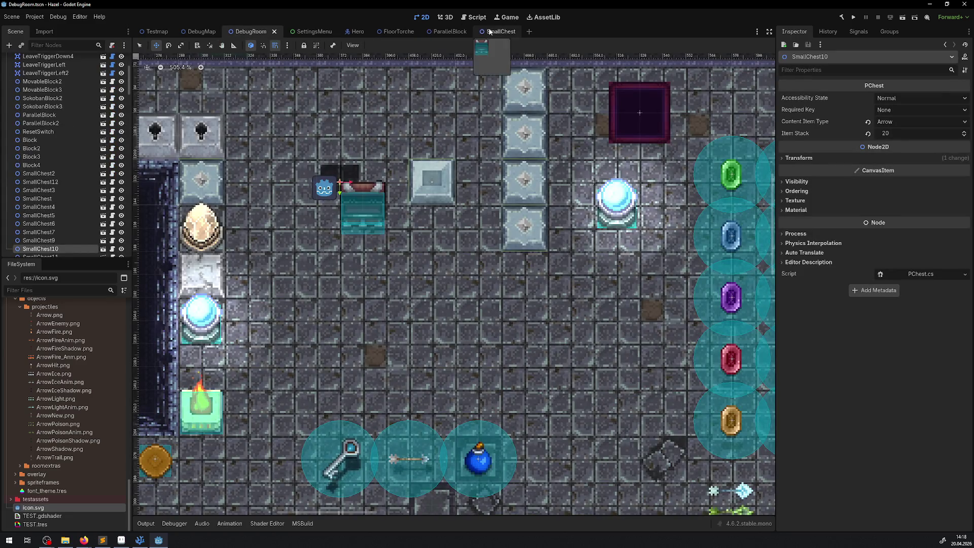
click(500, 32)
Step: Delete the temporary Icon node and select the AnimationPlayer
key(Delete)
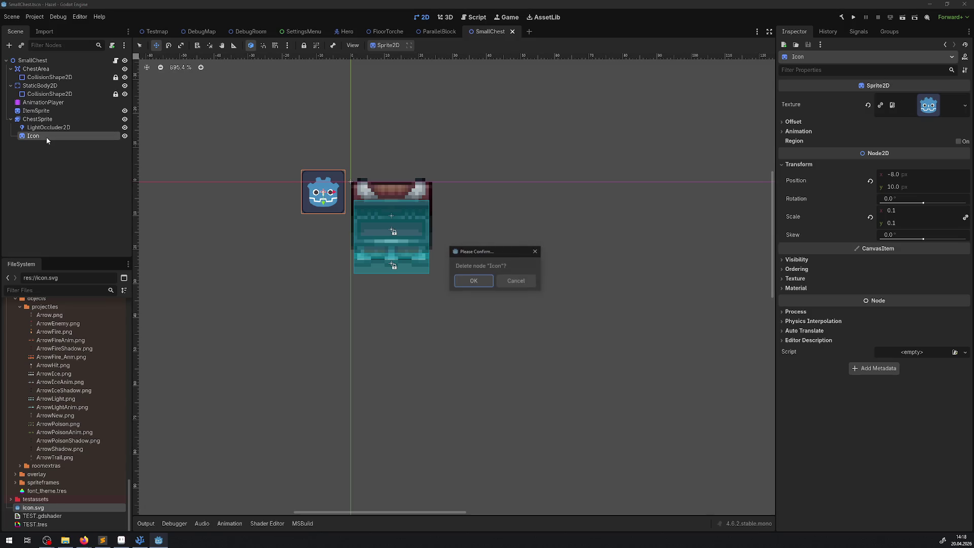
click(466, 283)
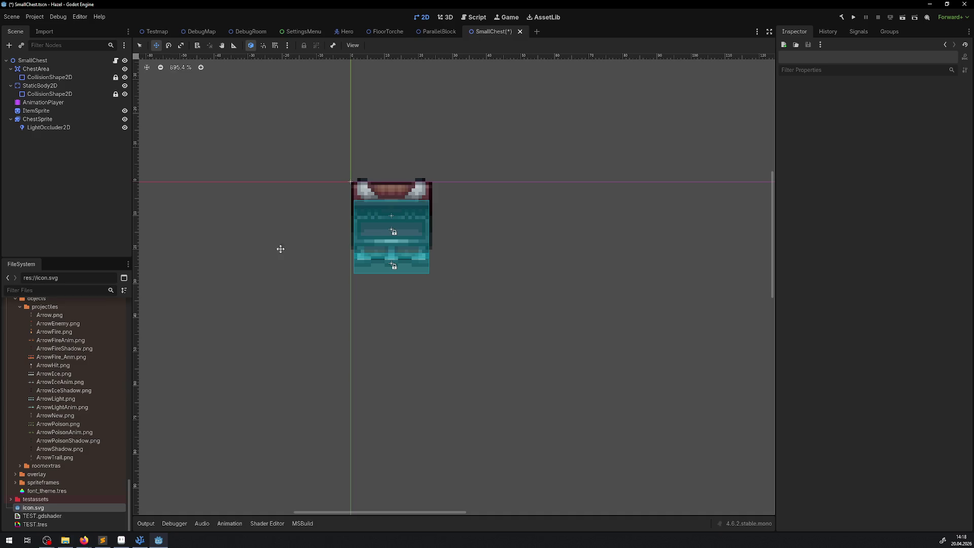
click(41, 103)
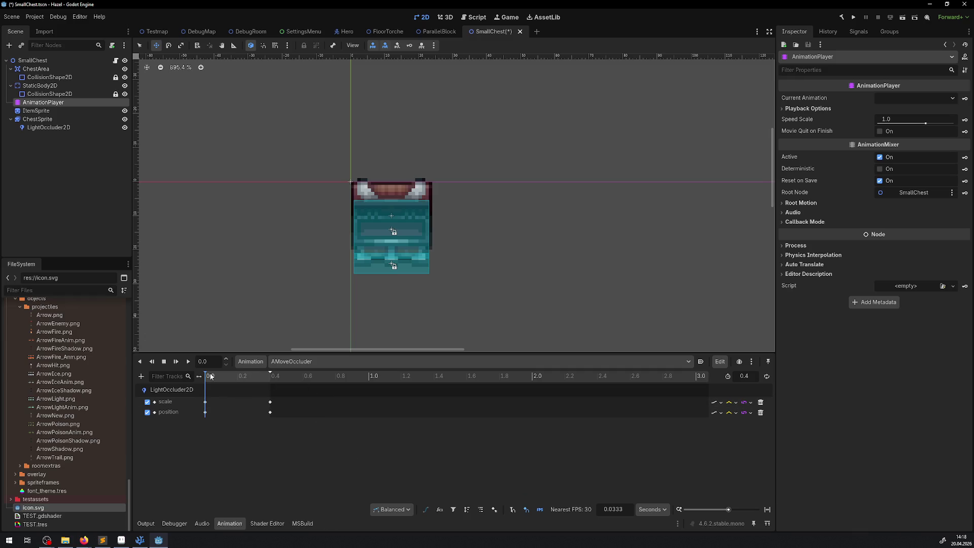
mouse_move(216, 383)
mouse_down()
mouse_move(301, 383)
mouse_move(205, 383)
mouse_up()
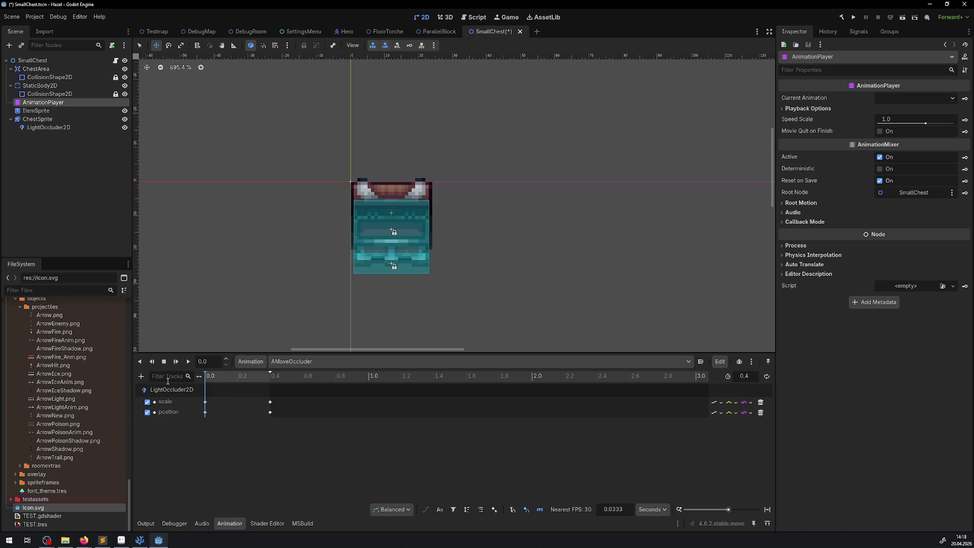
click(206, 412)
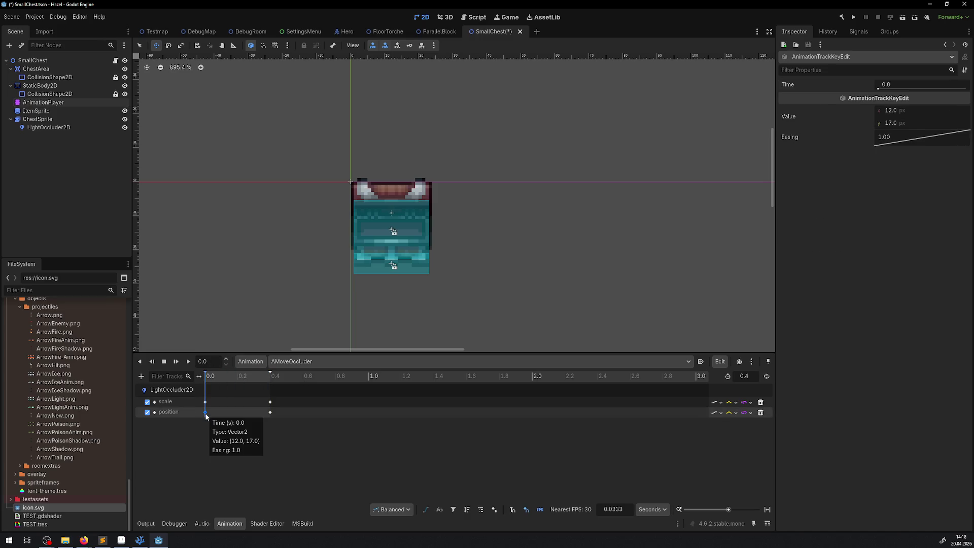
drag(210, 381, 283, 381)
click(270, 413)
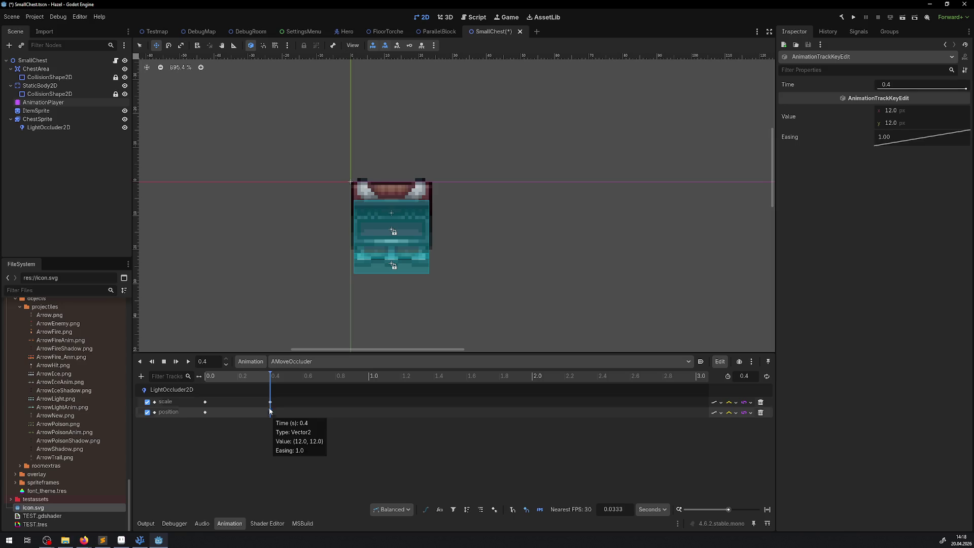
drag(253, 376, 155, 372)
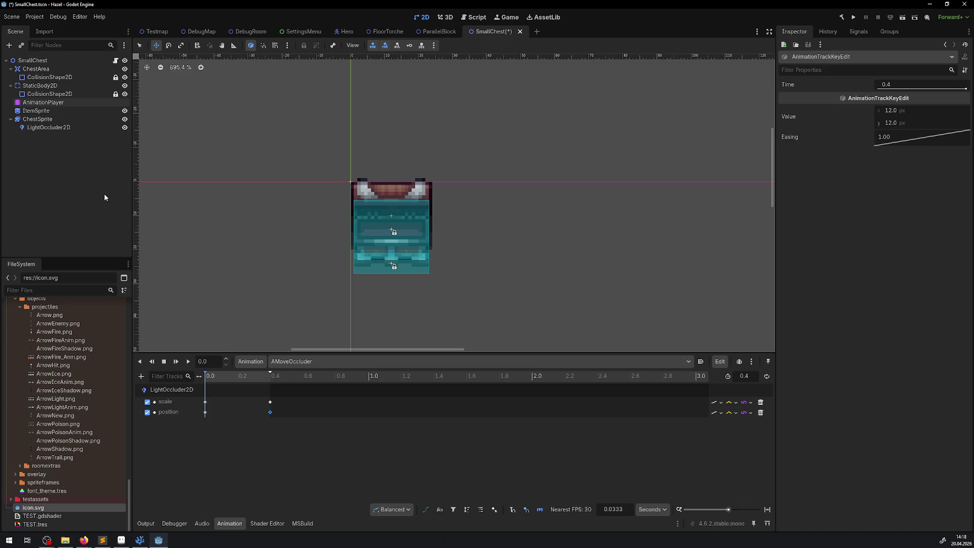
click(50, 130)
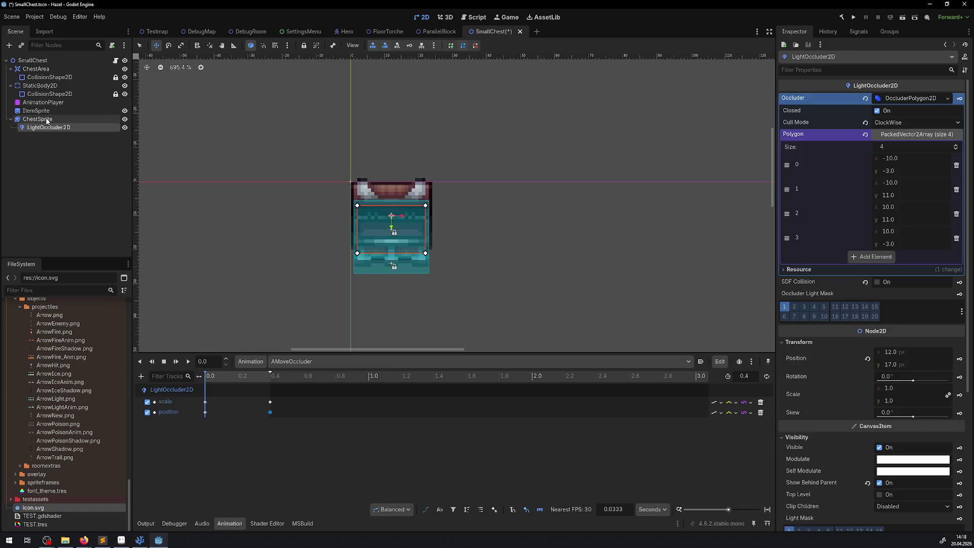
Step: Reparent LightOccluder2D under ChestSprite, checking the chest in DebugRoom
key(Up)
click(51, 128)
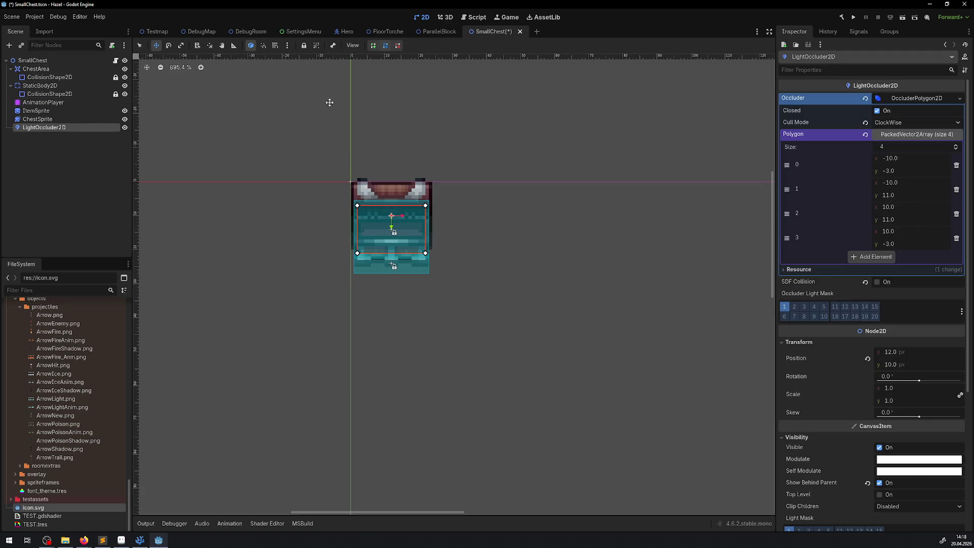
click(254, 33)
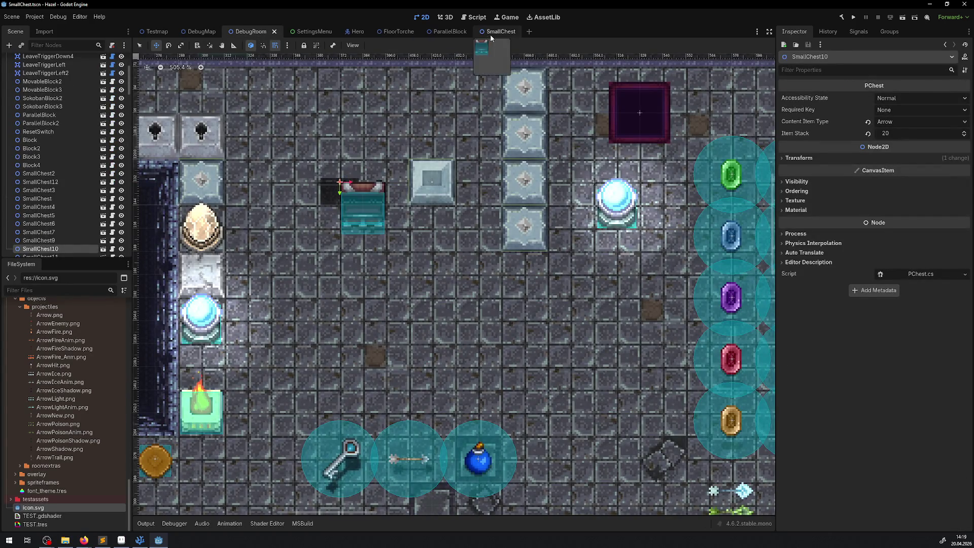
click(490, 33)
drag(55, 126, 41, 119)
click(238, 35)
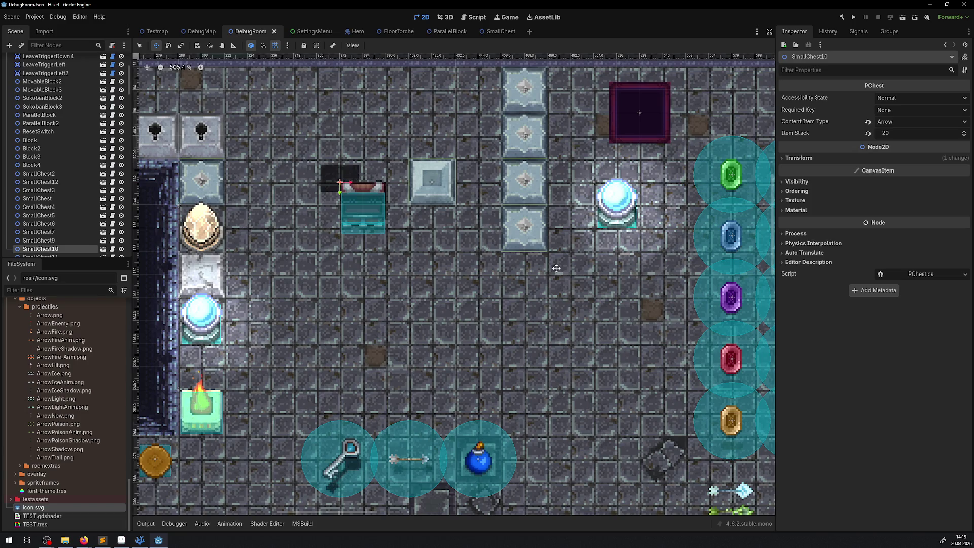
click(492, 32)
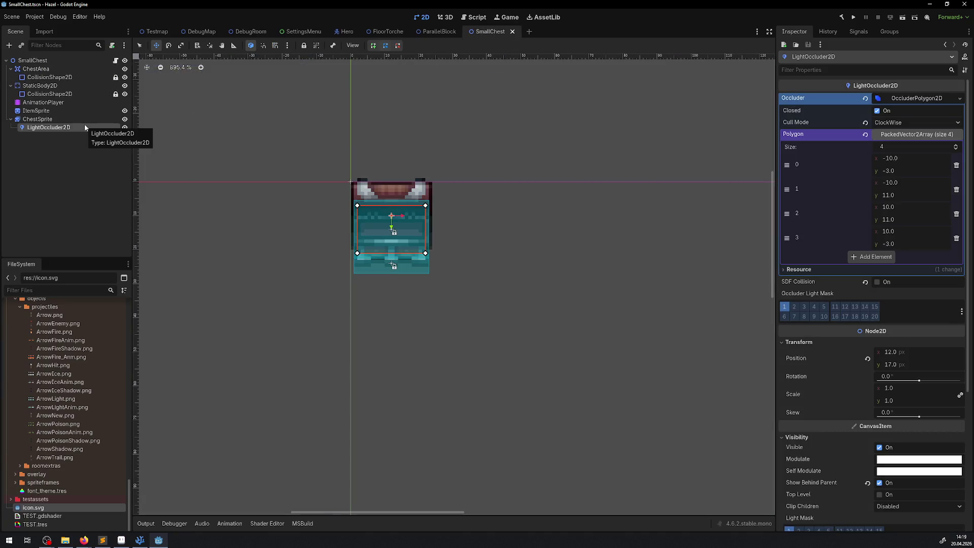
Step: Disable the scale and position tracks of the AMoveOccluder animation
scroll(408, 258, up, 4)
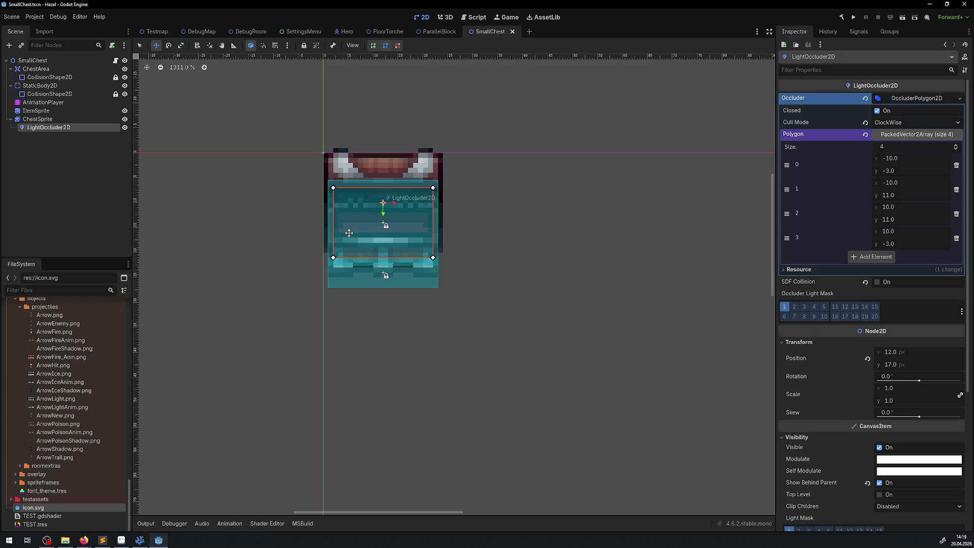
click(42, 103)
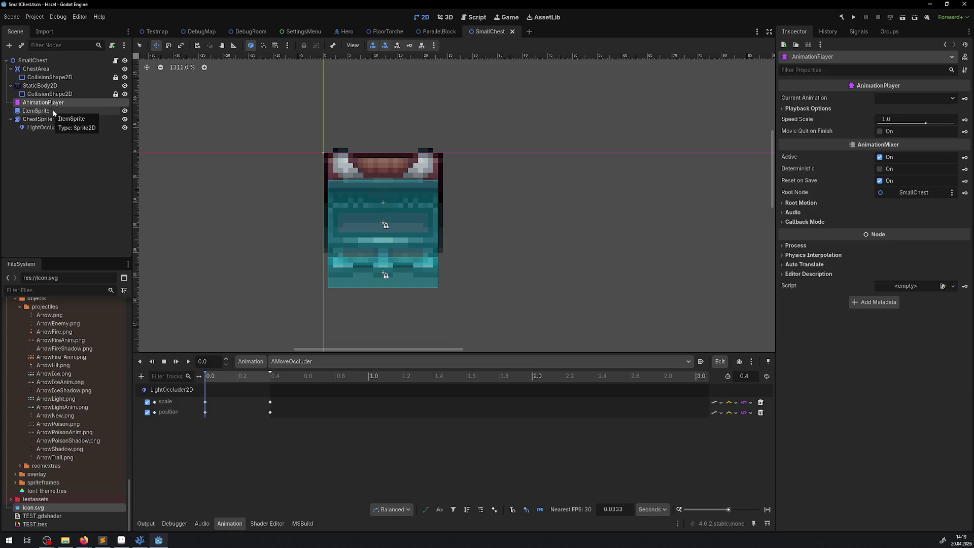
click(147, 402)
click(147, 412)
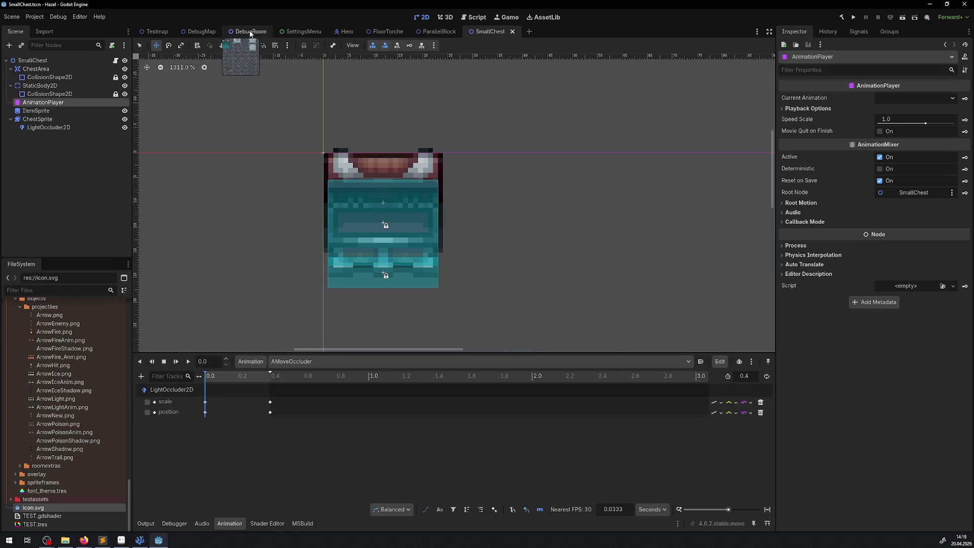
click(251, 31)
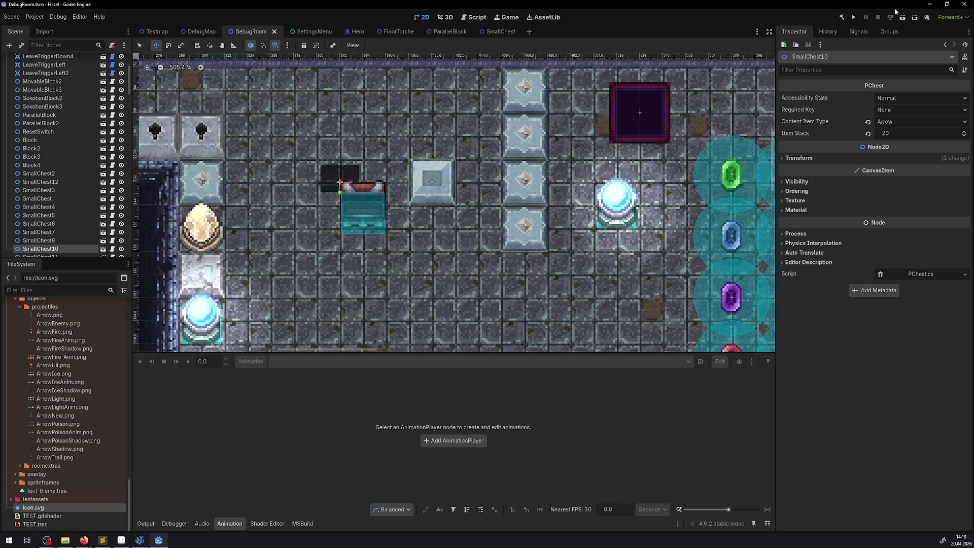
click(854, 17)
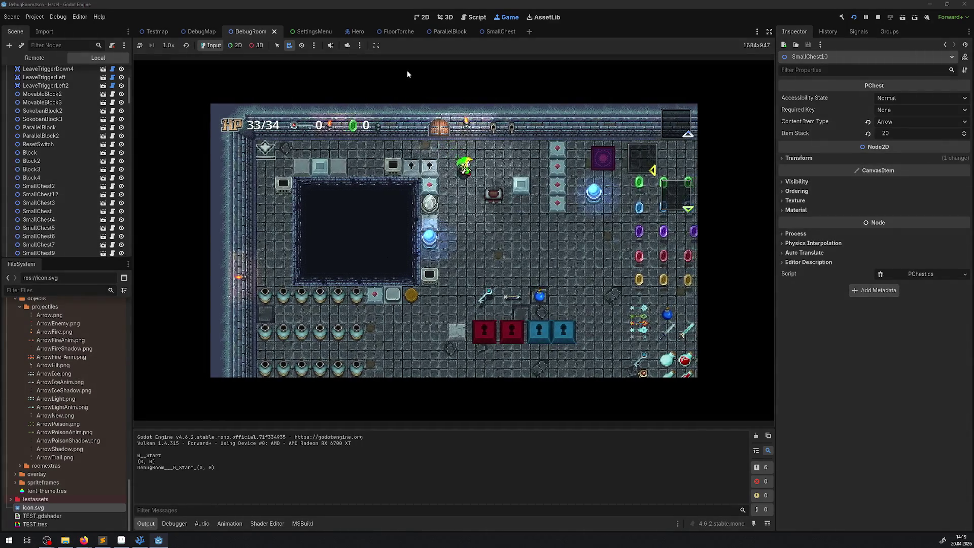
key(Right)
key(Down)
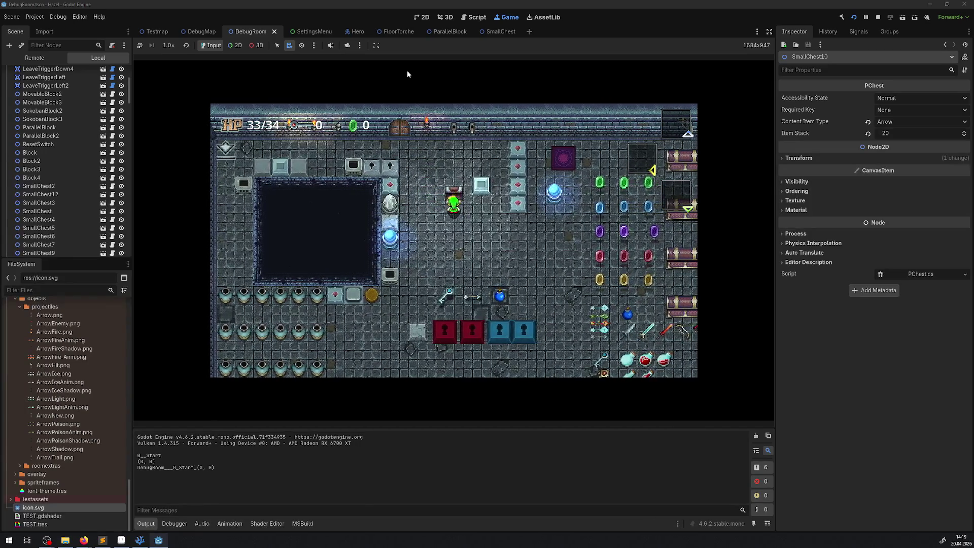
key(Left)
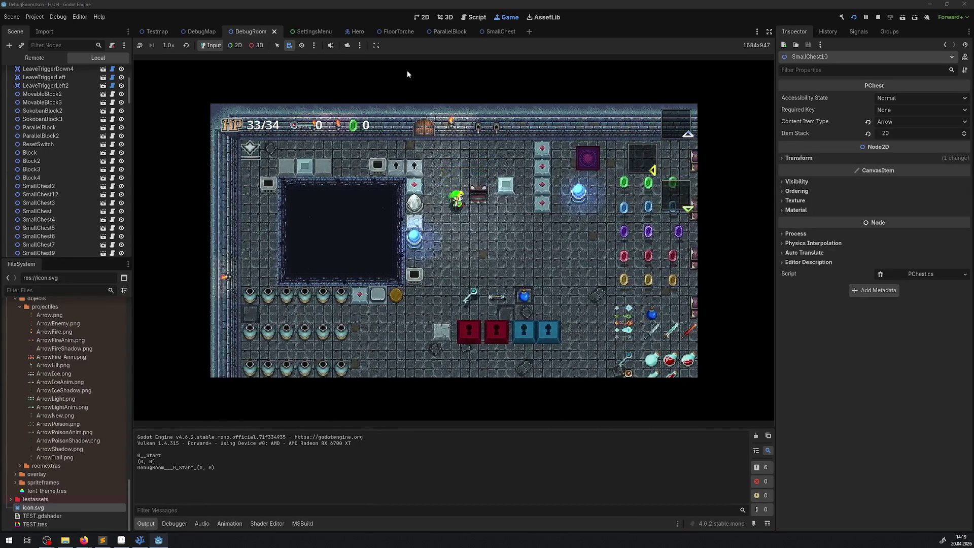
click(878, 17)
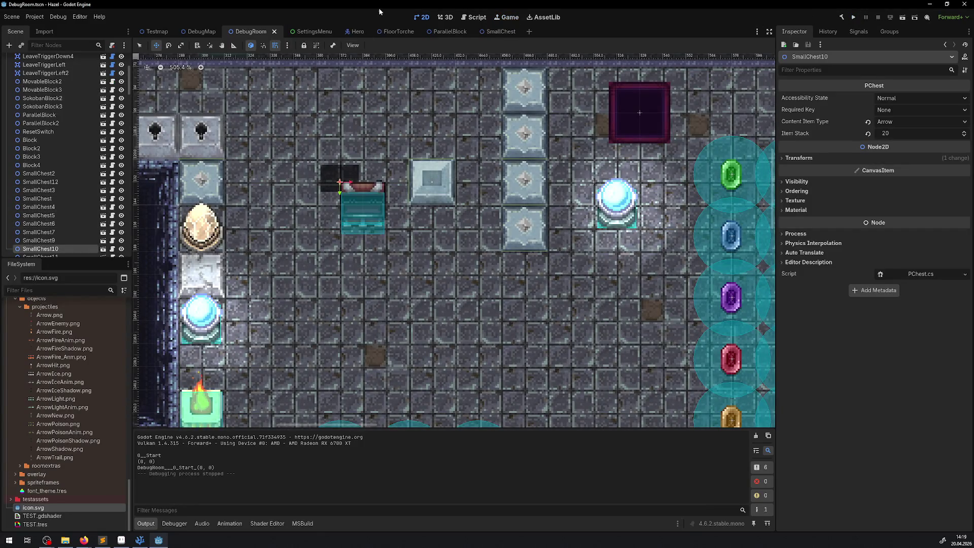
click(496, 32)
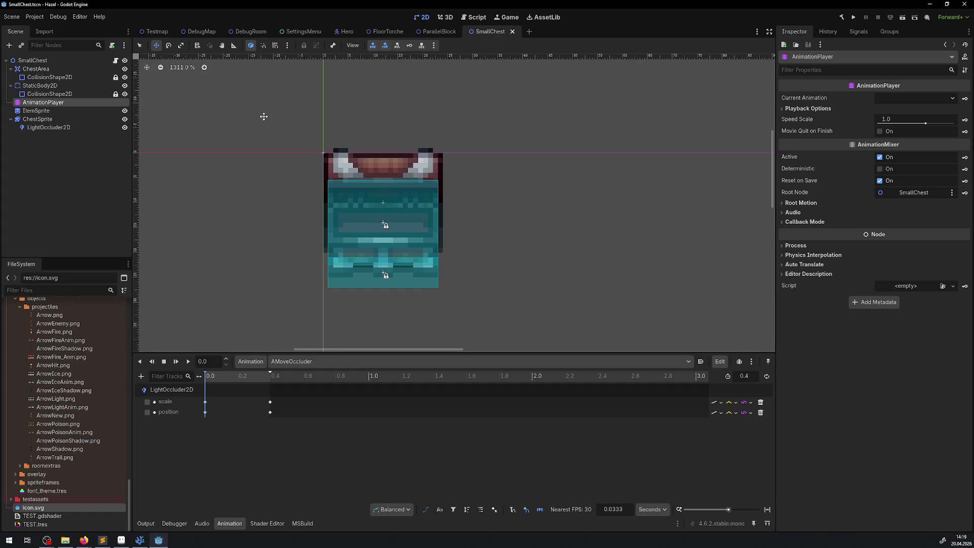
Step: Re-check the AMoveOccluder scale and position tracks and save SmallChest
click(66, 127)
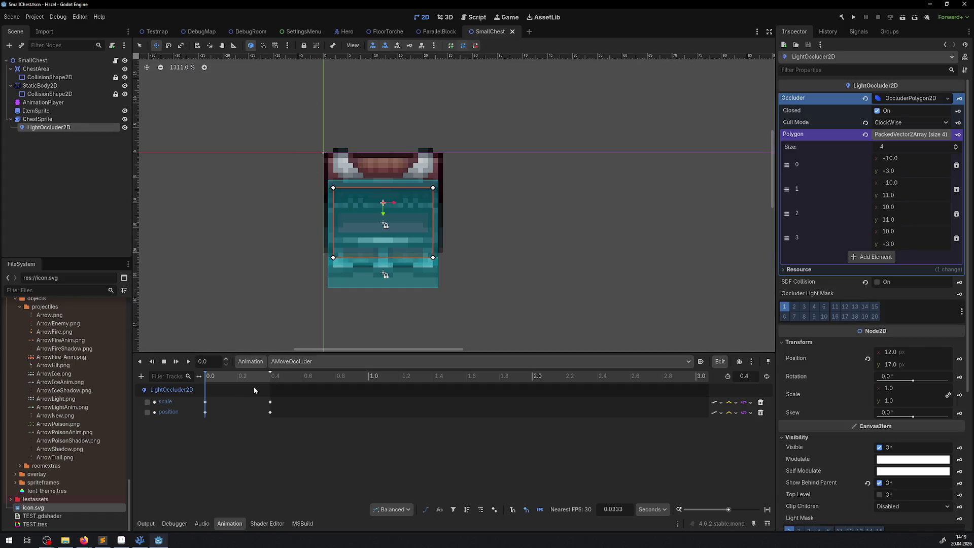
click(148, 412)
click(148, 402)
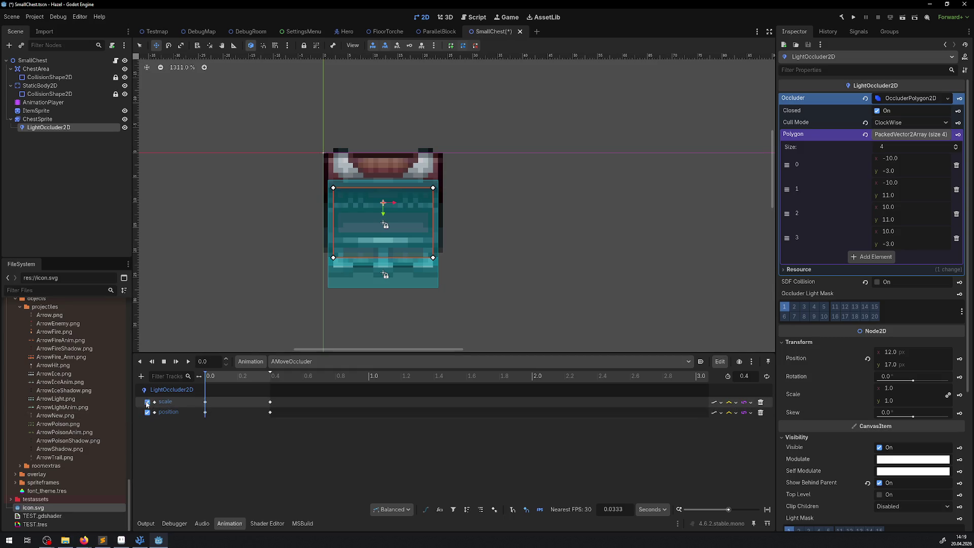
key(ctrl+s)
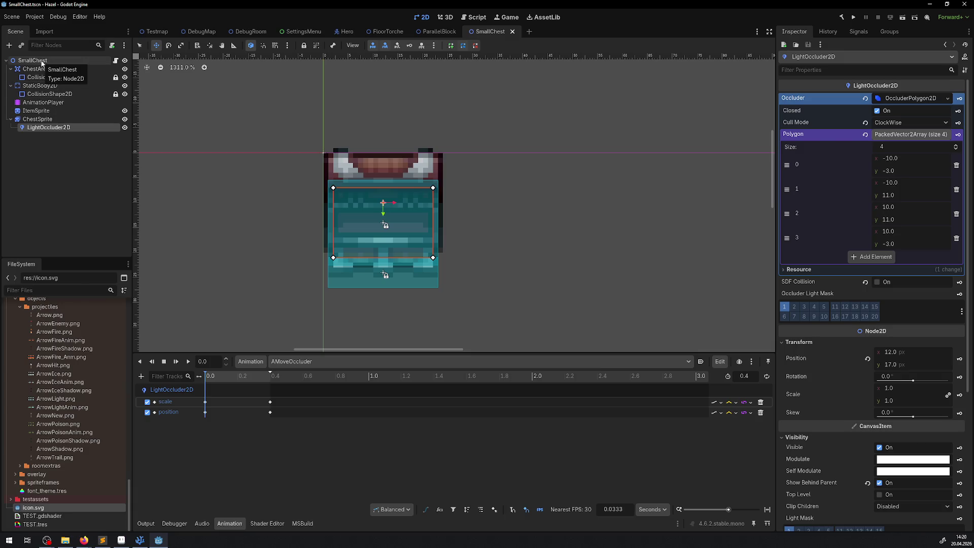
Step: Inspect ChestArea's 22 × 6 collision shape, then select LightOccluder2D to view its polygon
click(36, 70)
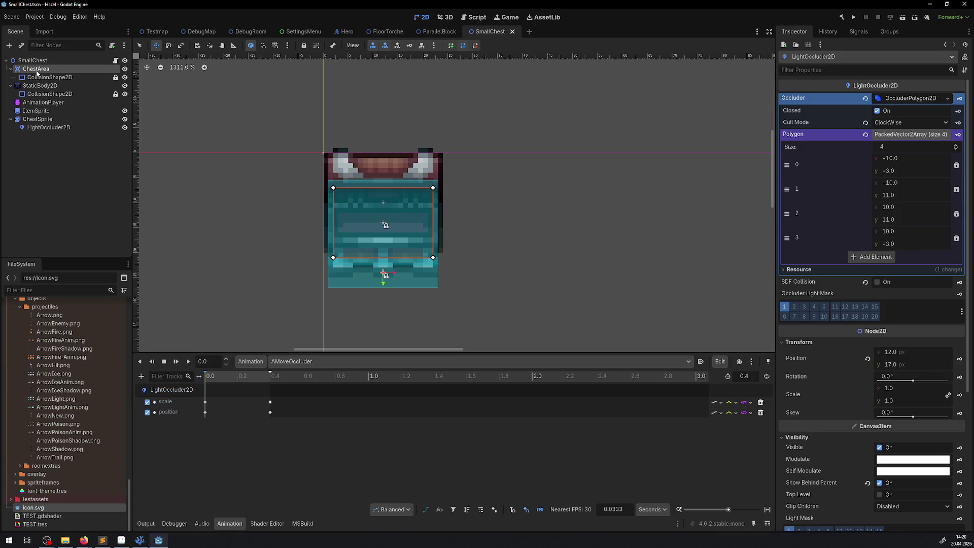
click(46, 77)
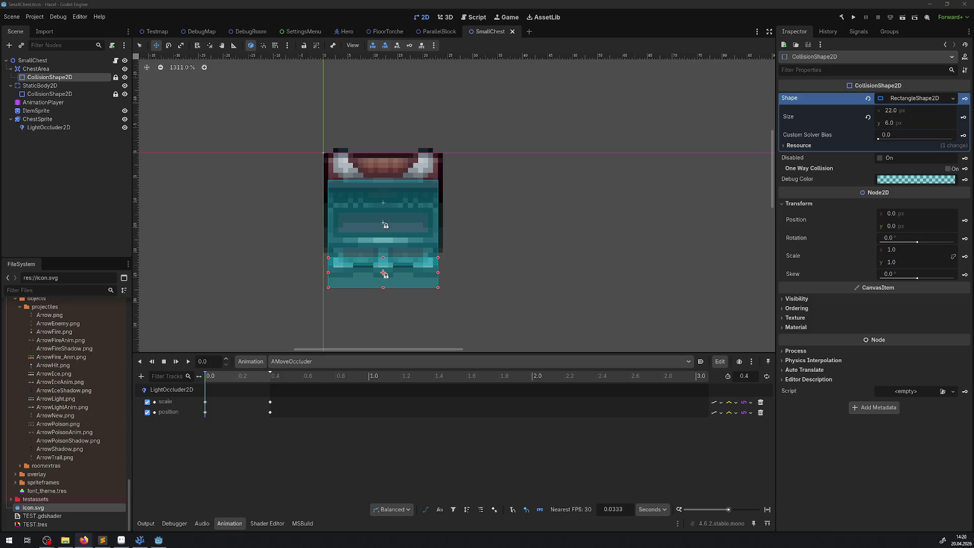
mouse_move(435, 290)
mouse_down()
mouse_move(429, 268)
mouse_move(421, 271)
mouse_up()
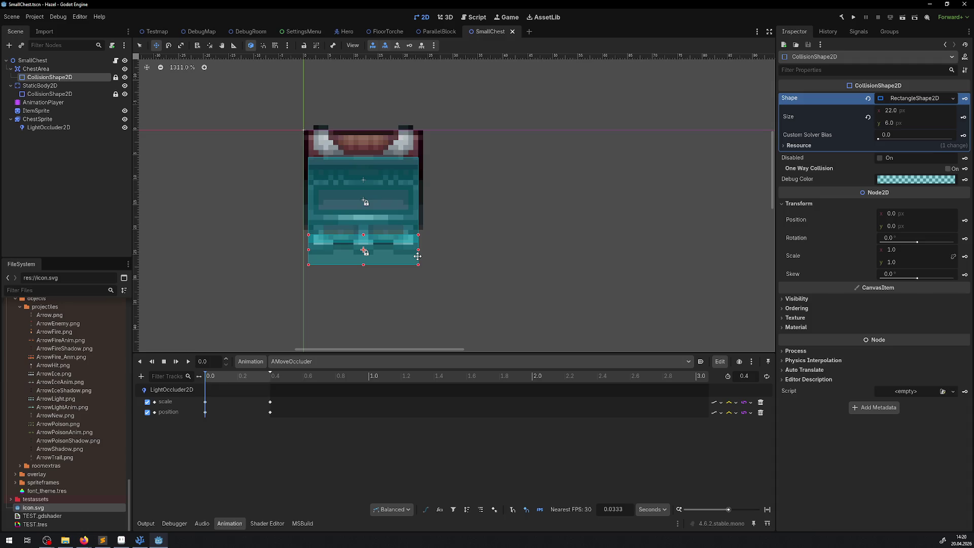
click(67, 128)
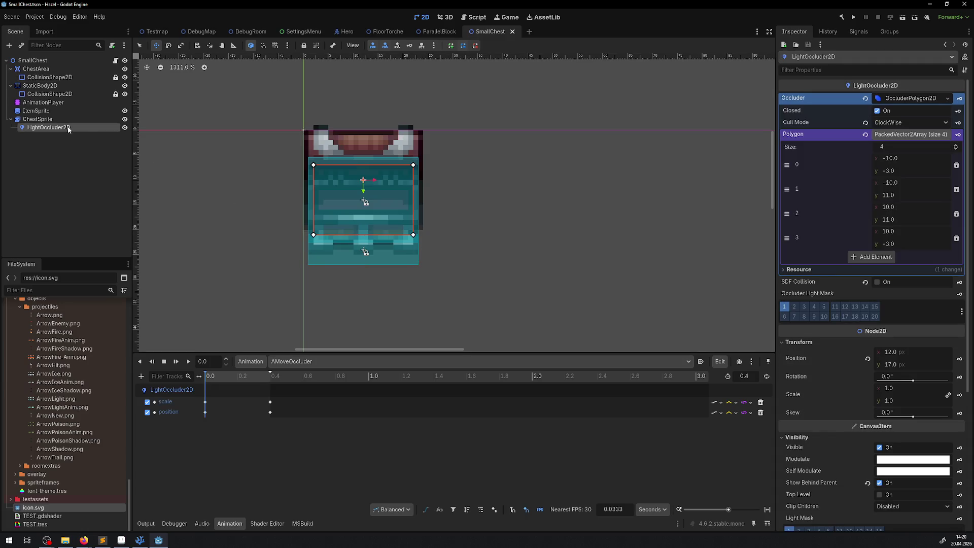
Step: Open PChest.cs in Visual Studio Code and search it for 'occ'
click(115, 61)
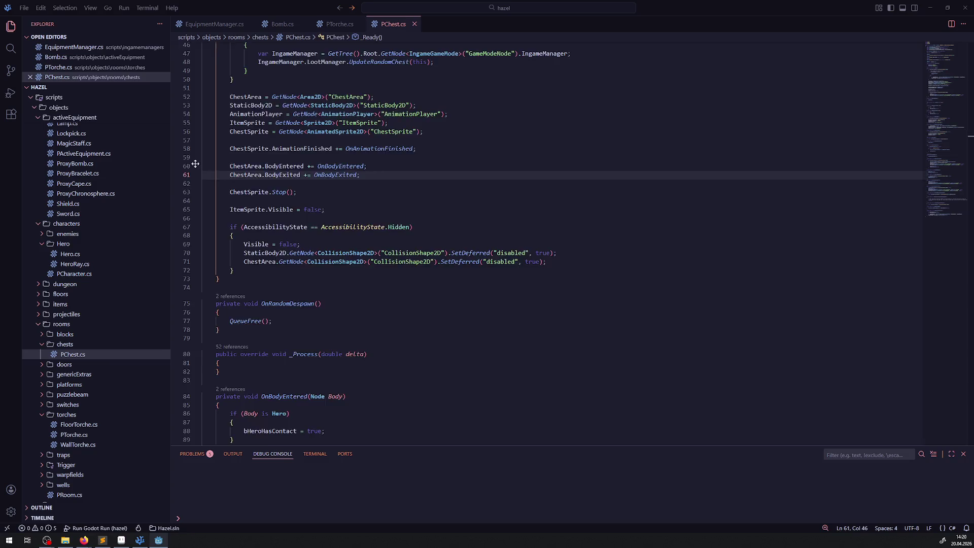
click(468, 201)
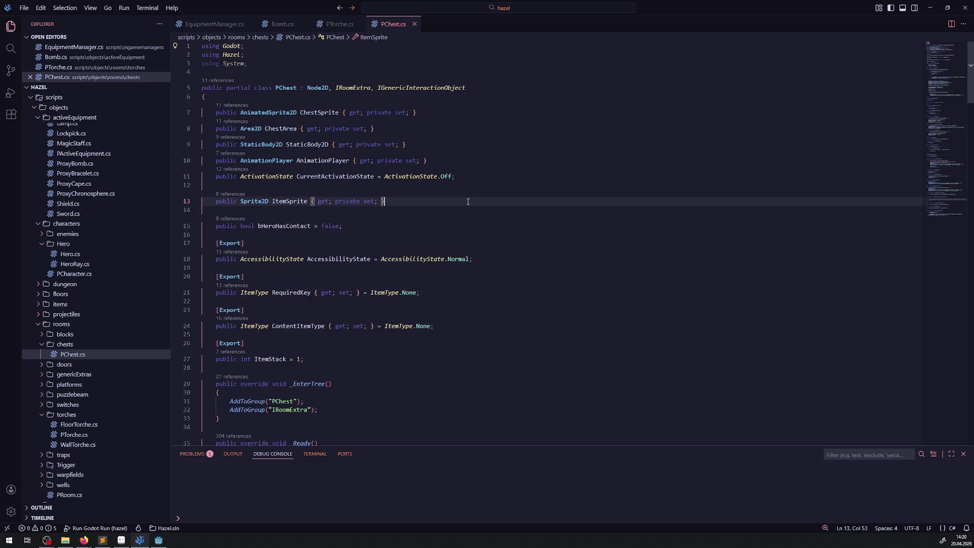
key(ctrl+f)
text(occ)
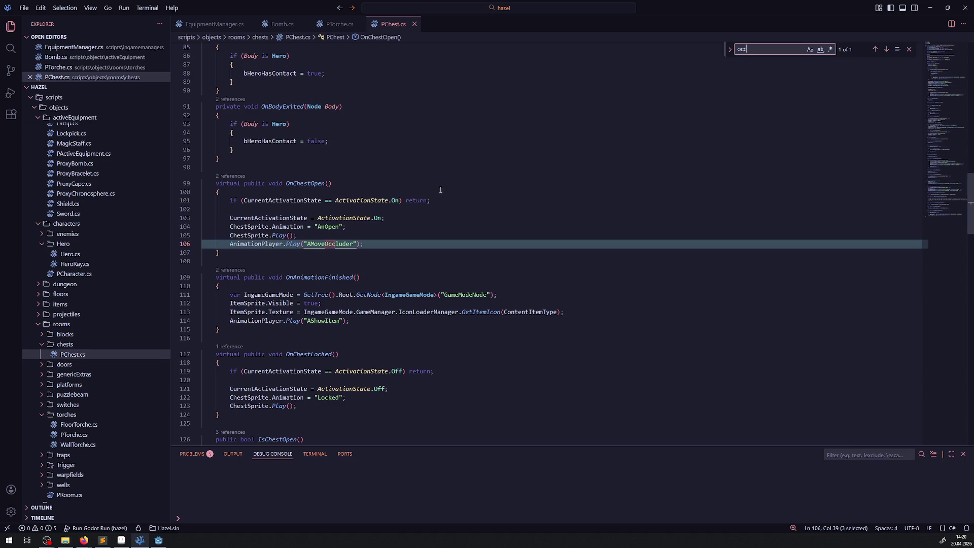
scroll(441, 190, up, 20)
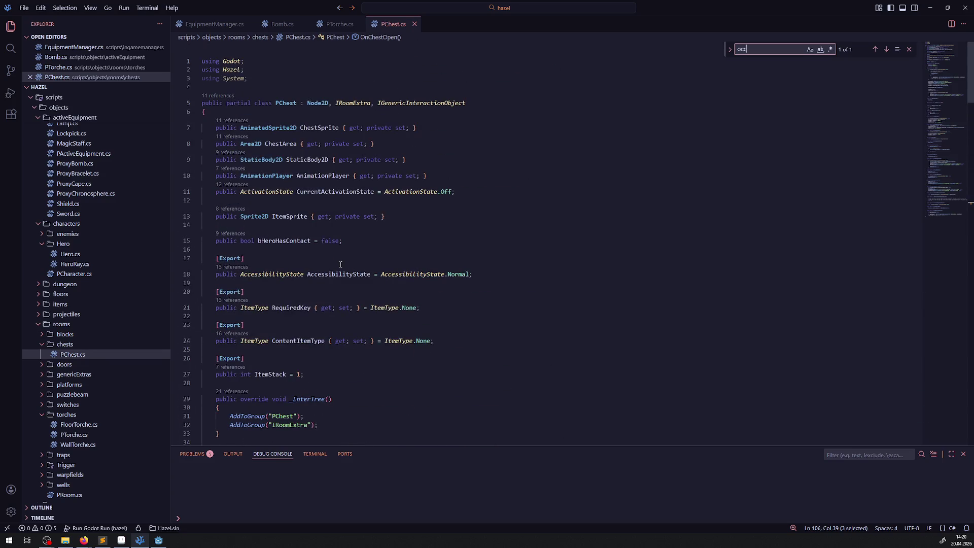
scroll(341, 264, down, 8)
Step: Search the script for '.pos', close the Find widget, and switch back to Godot
click(538, 224)
key(ctrl+f)
text(.pos)
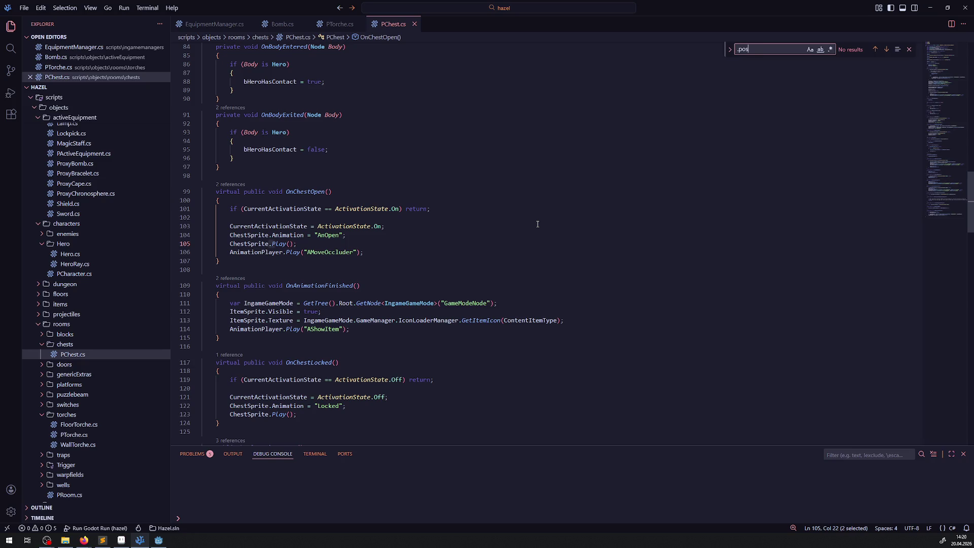
click(909, 49)
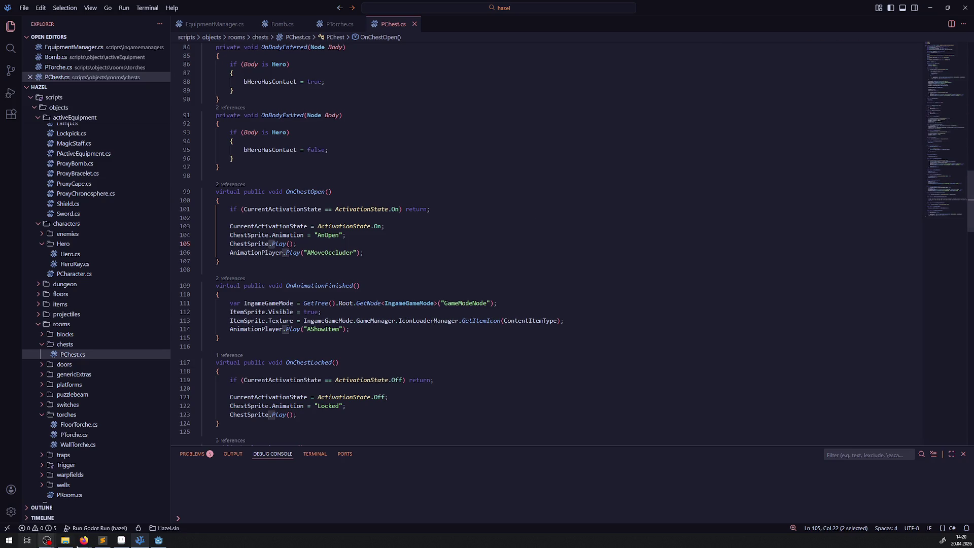
click(158, 540)
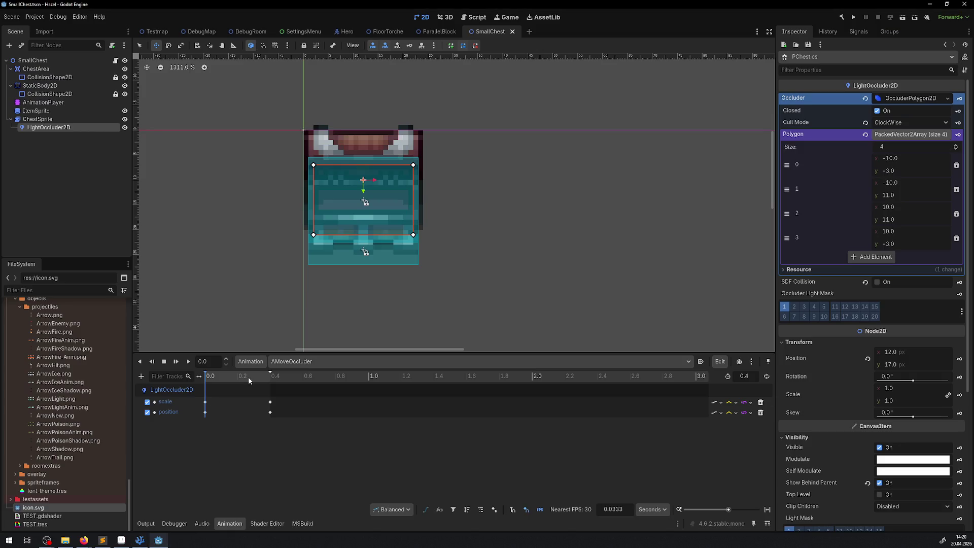
Step: Collapse the ChestArea, StaticBody2D and ChestSprite branches in the Scene dock
click(42, 119)
click(11, 85)
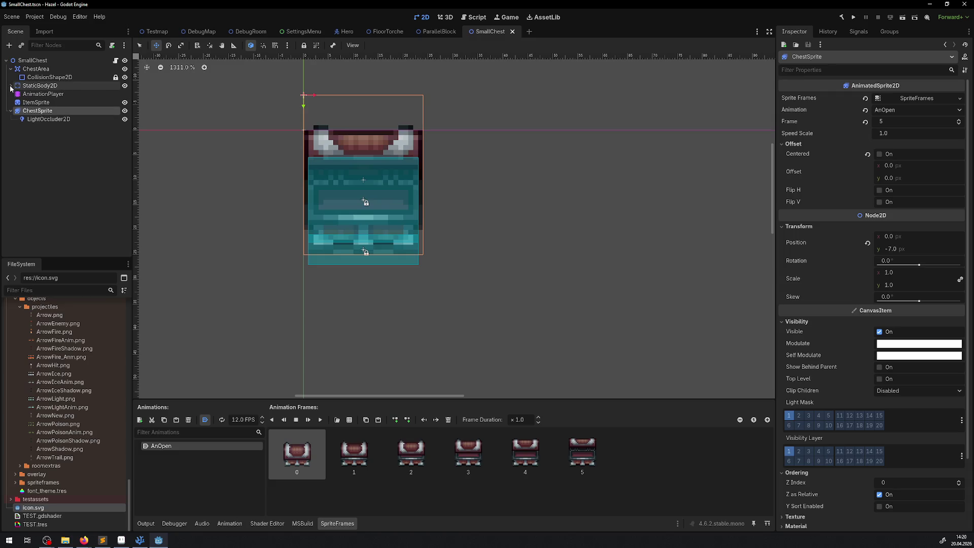
click(11, 69)
click(10, 103)
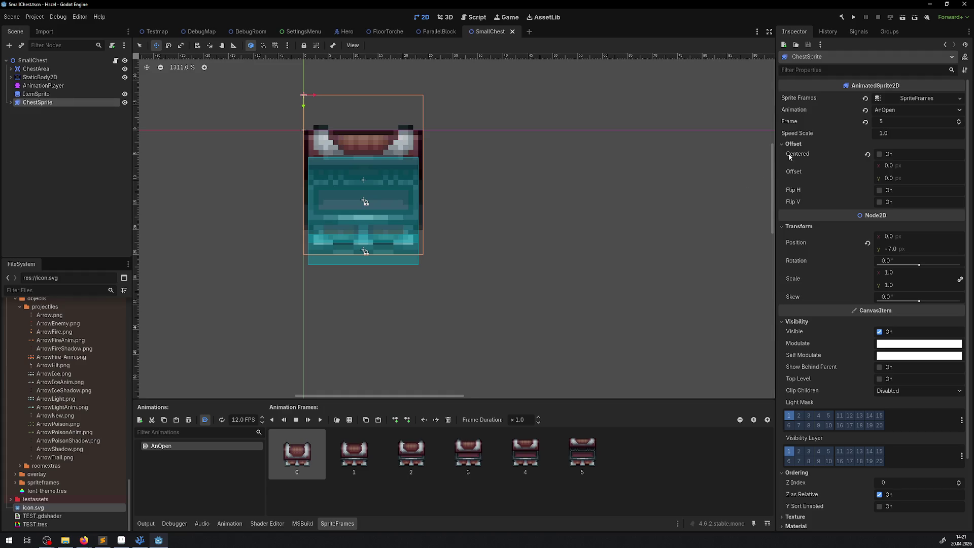
Step: Select LightOccluder2D under ChestSprite and edit its first polygon point's x value
mouse_move(790, 156)
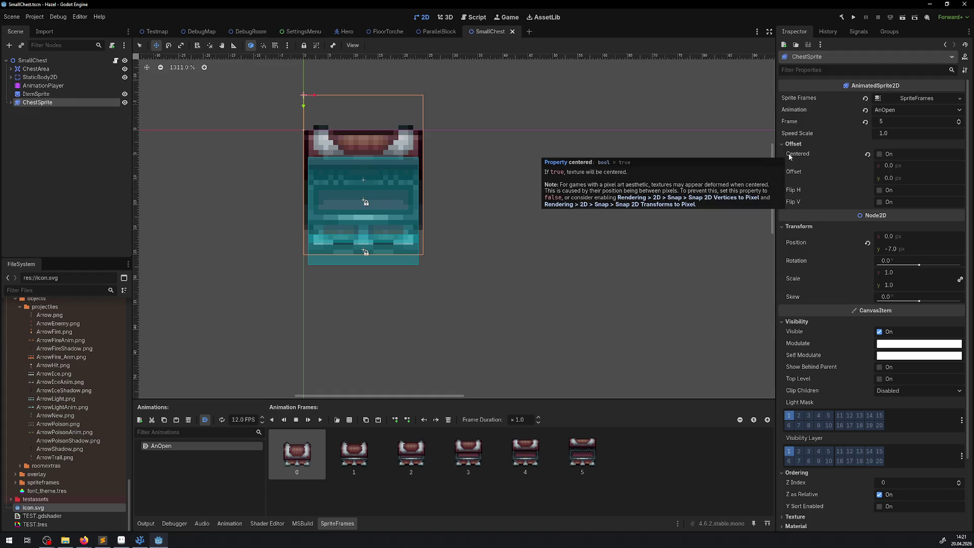
click(11, 103)
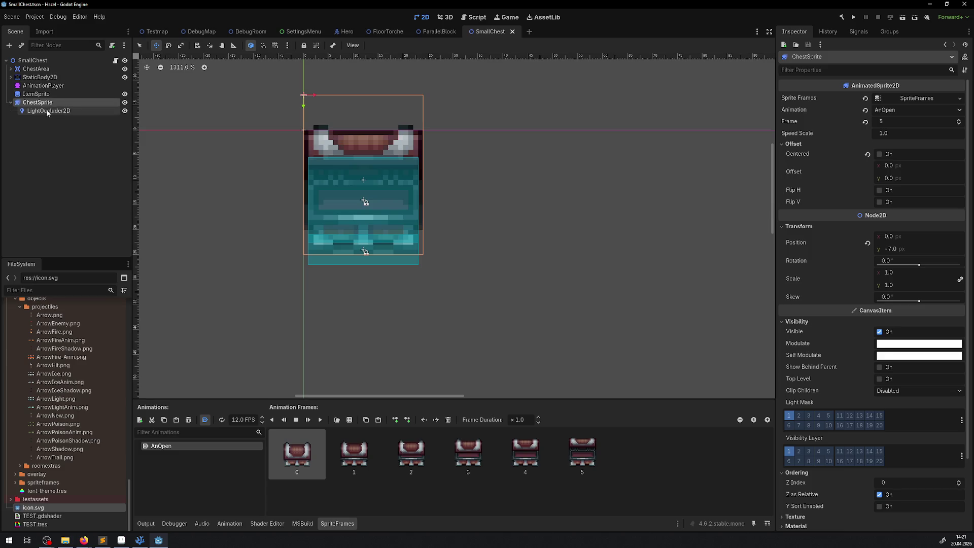
click(47, 111)
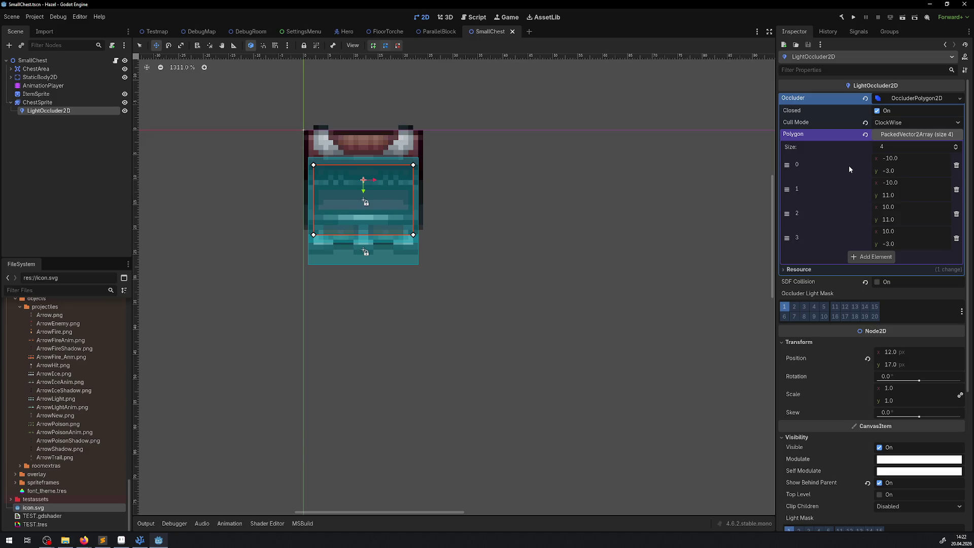
click(909, 156)
Step: Set the occluder polygon's four x values to 2, 2, 22 and 22
text(2)
key(Return)
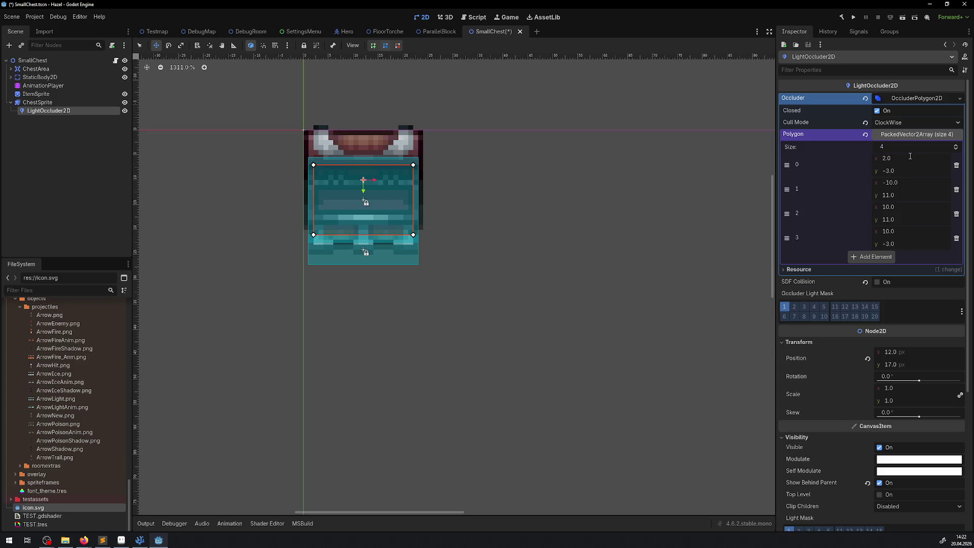
text(2)
key(Return)
text(22)
key(Return)
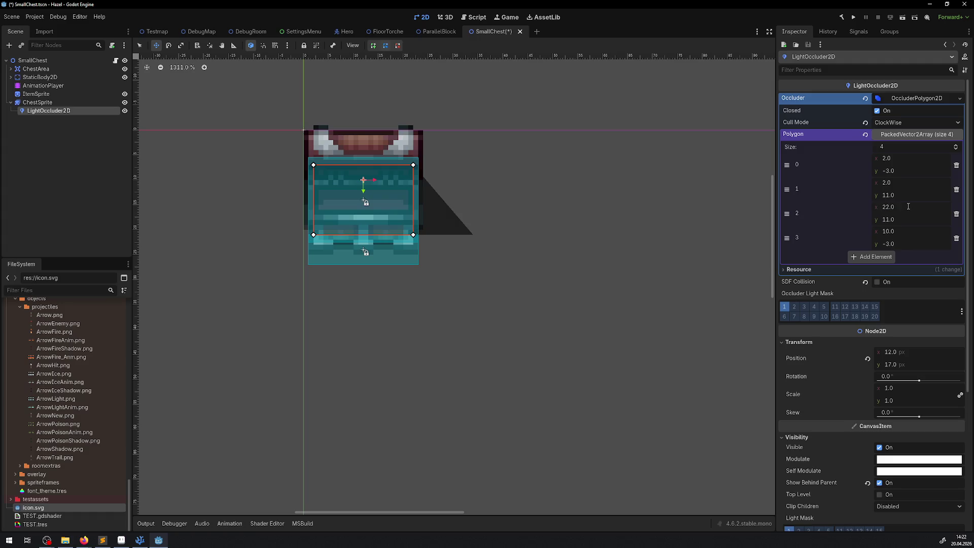
click(909, 233)
key(ctrl+a)
text(22)
key(Return)
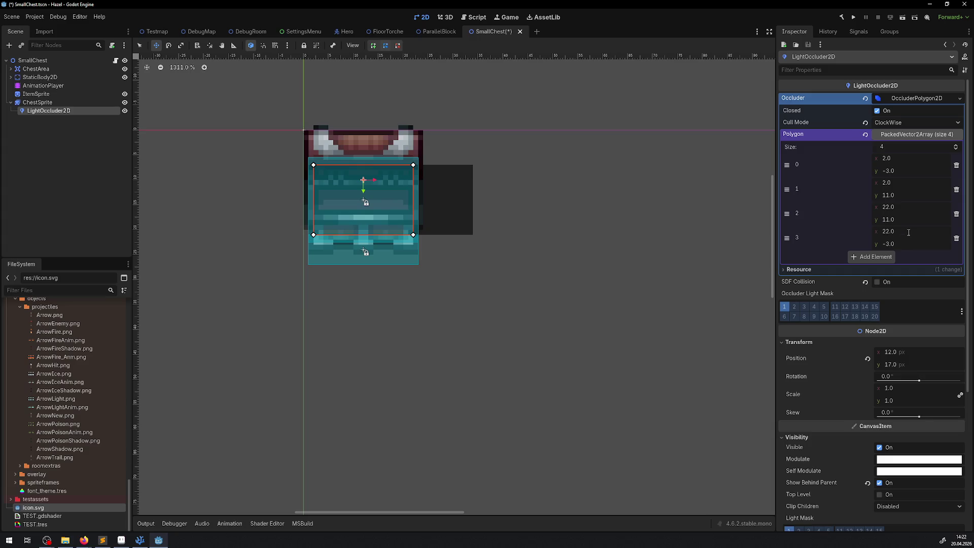
Step: Add 17 to each point's y value (14, 28, 28, 14) and save SmallChest
click(900, 171)
text(+17)
key(Return)
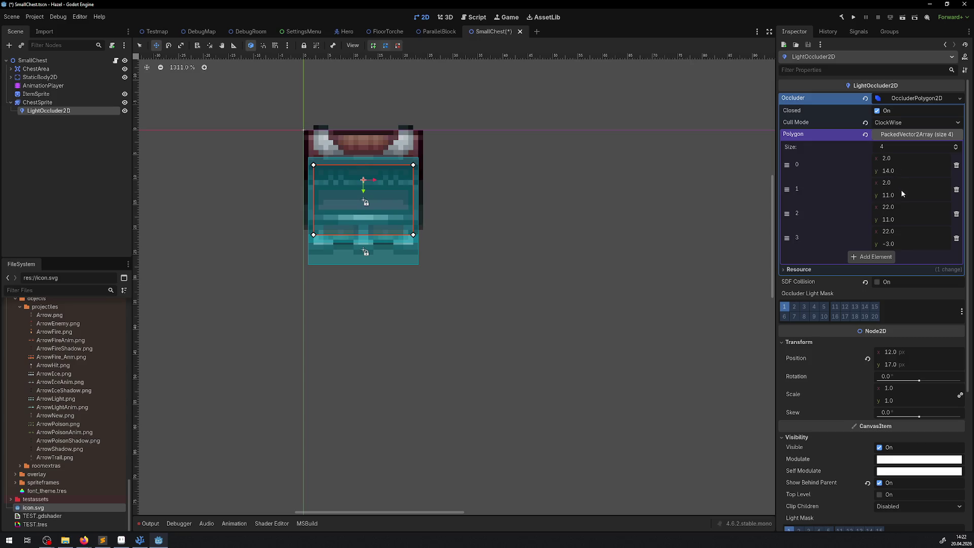
click(927, 196)
text(+17)
key(Return)
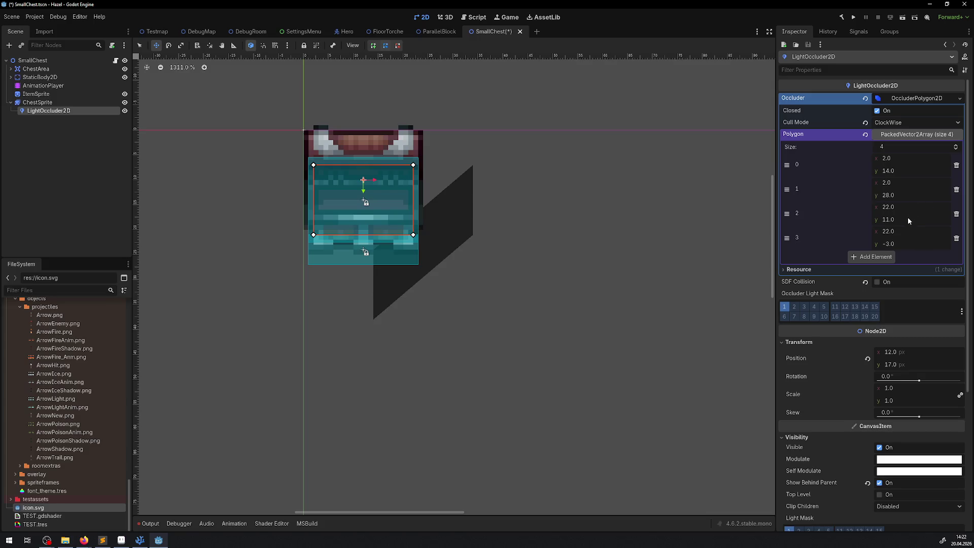
text(+17)
key(Return)
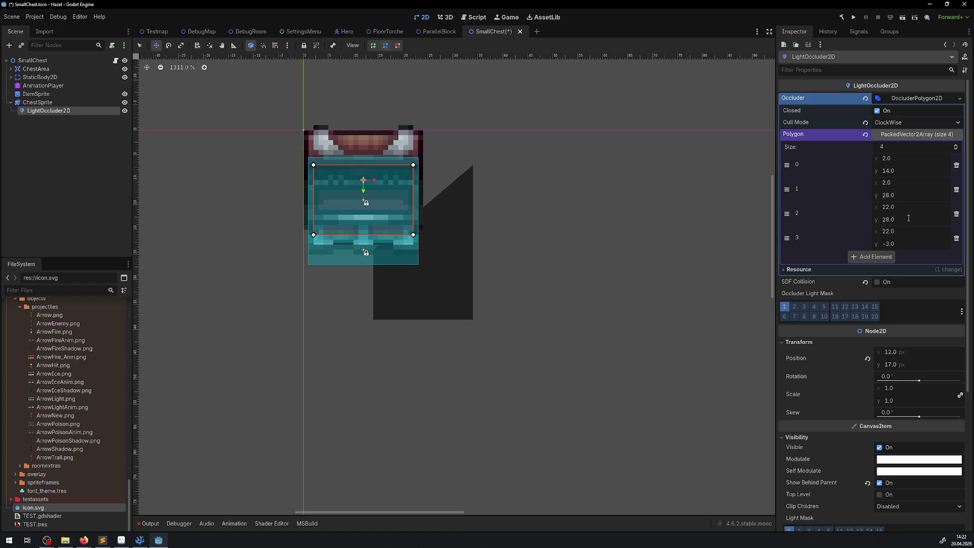
click(918, 244)
text(+17)
key(Return)
key(ctrl+s)
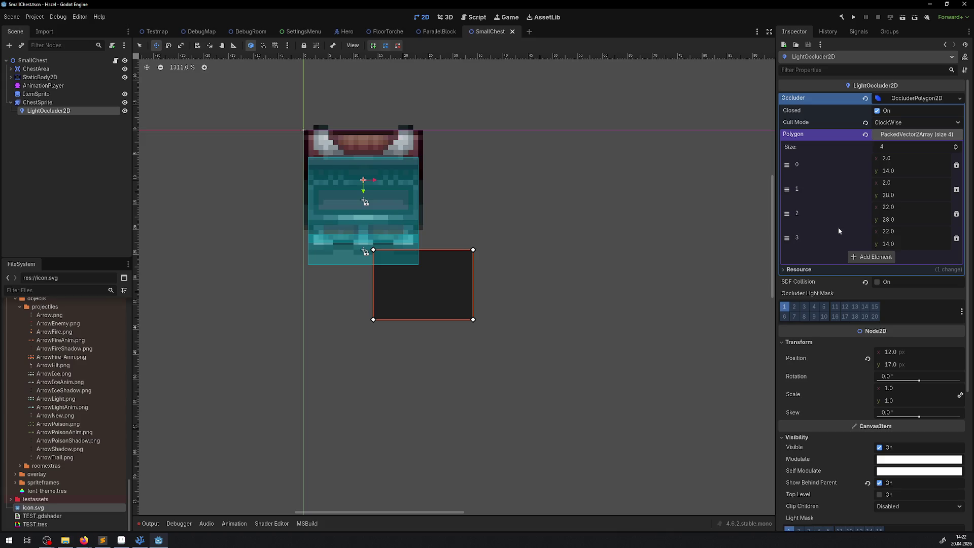
Step: After a look at DebugRoom, turn off Show Behind Parent on the LightOccluder2D
click(249, 31)
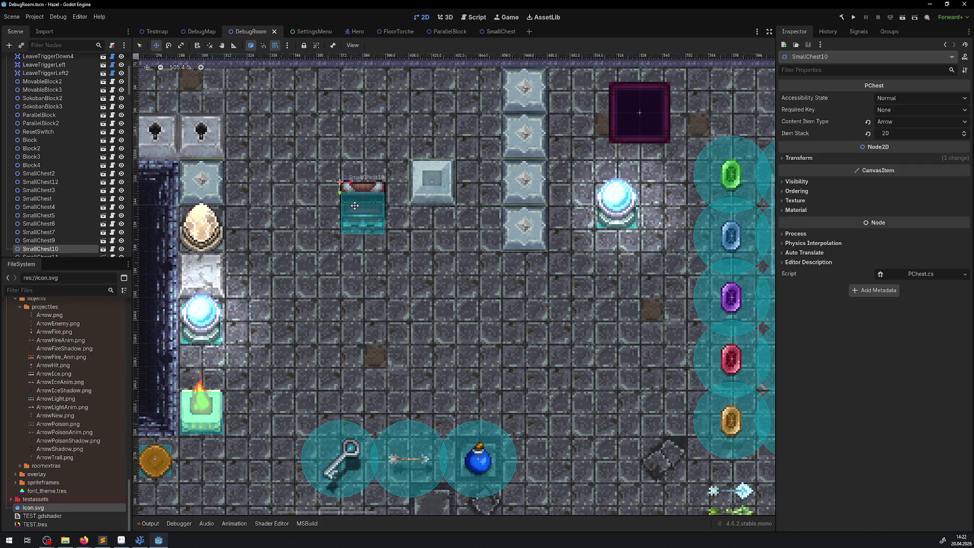
click(497, 31)
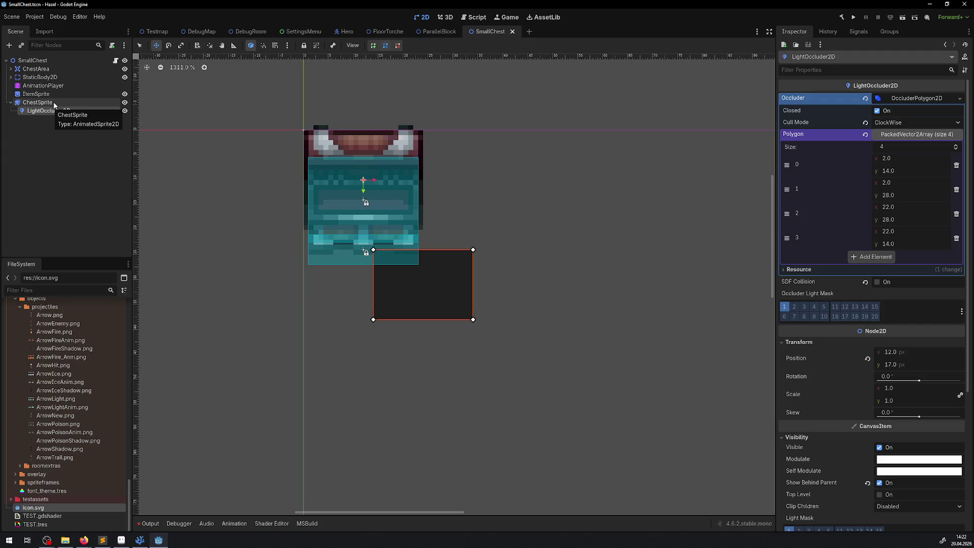
click(868, 482)
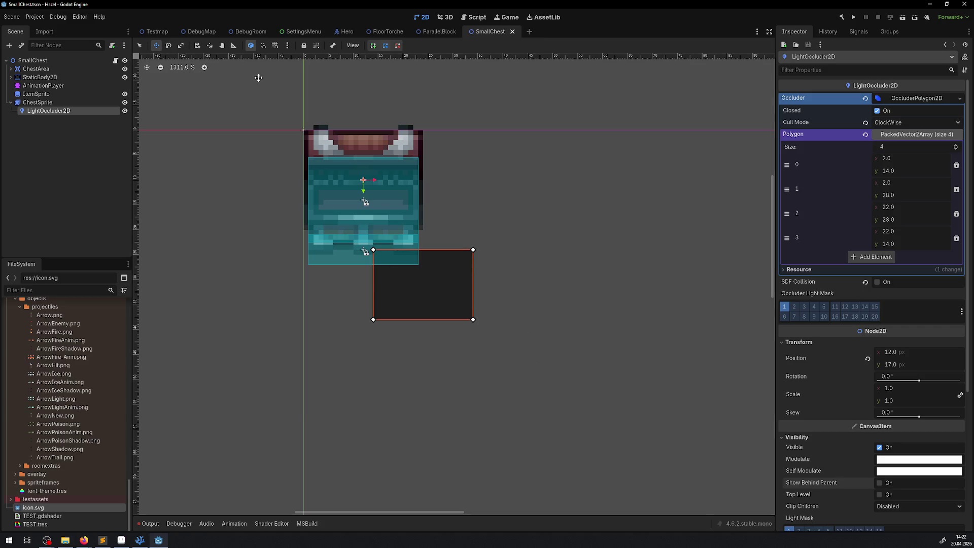
Step: Turn Show Behind Parent back on for the occluder and open the DebugRoom scene
click(236, 31)
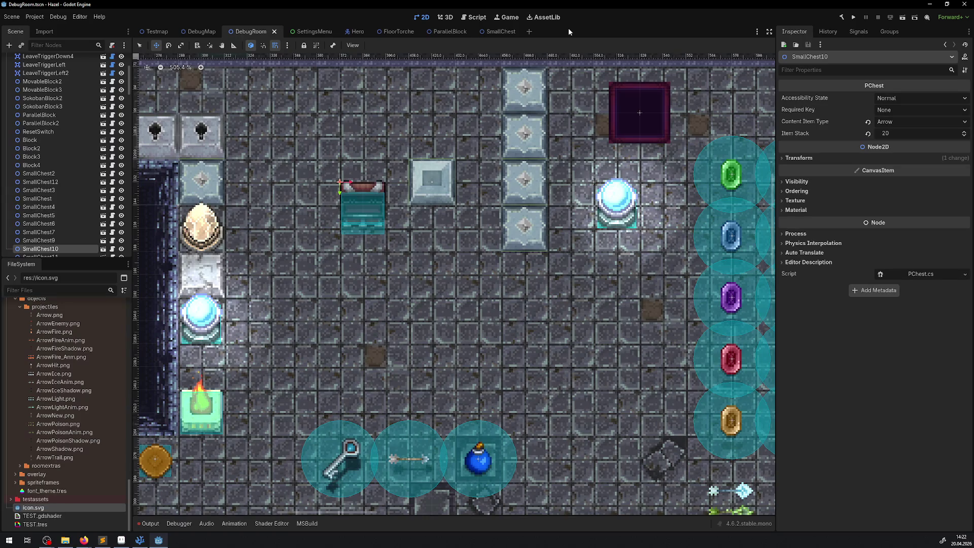
click(500, 31)
click(879, 484)
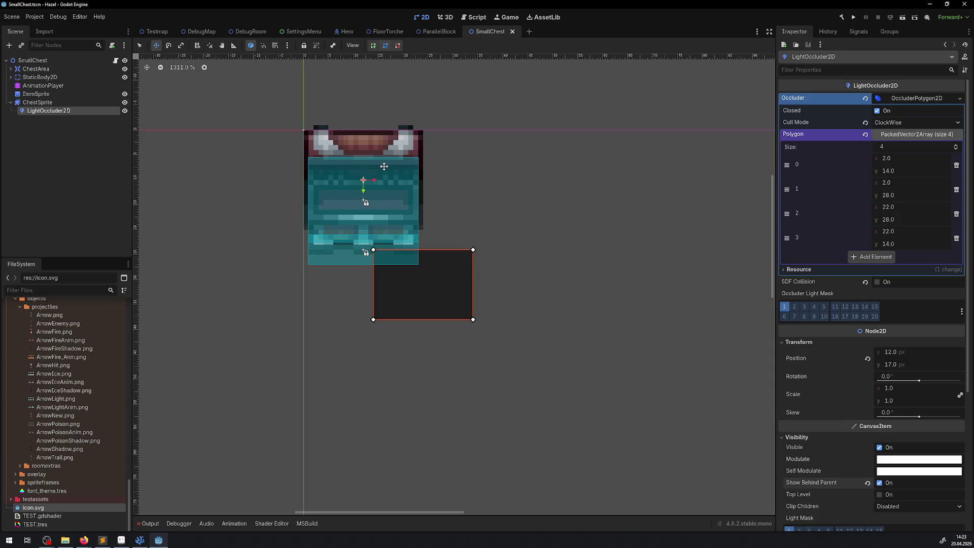
mouse_move(269, 31)
click(249, 32)
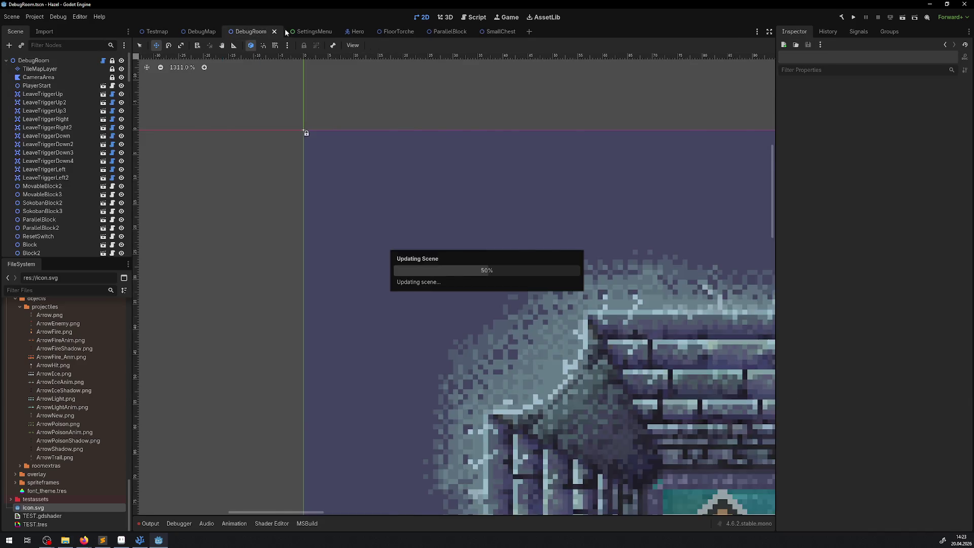
Step: Run the game, walk the hero down to open the chest, circle it, then stop
click(857, 17)
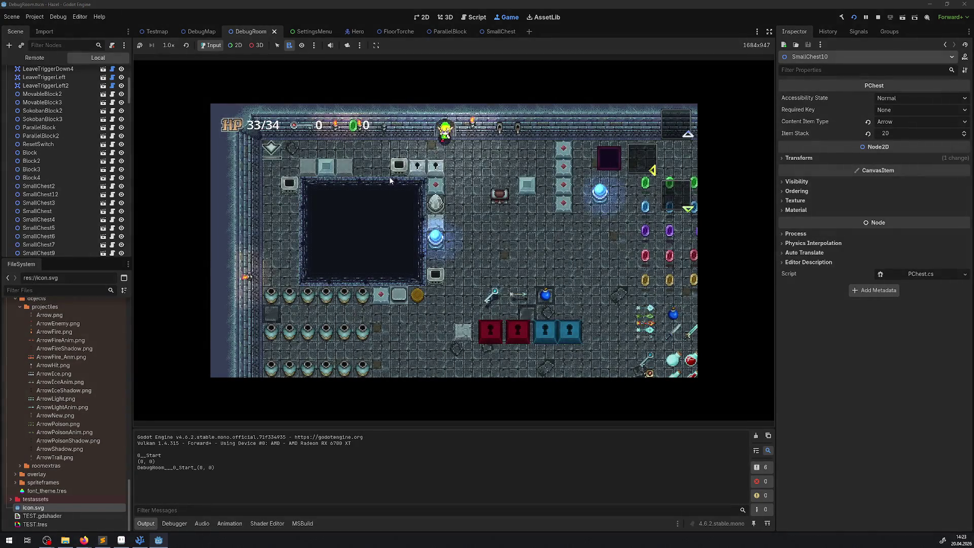
key(Down)
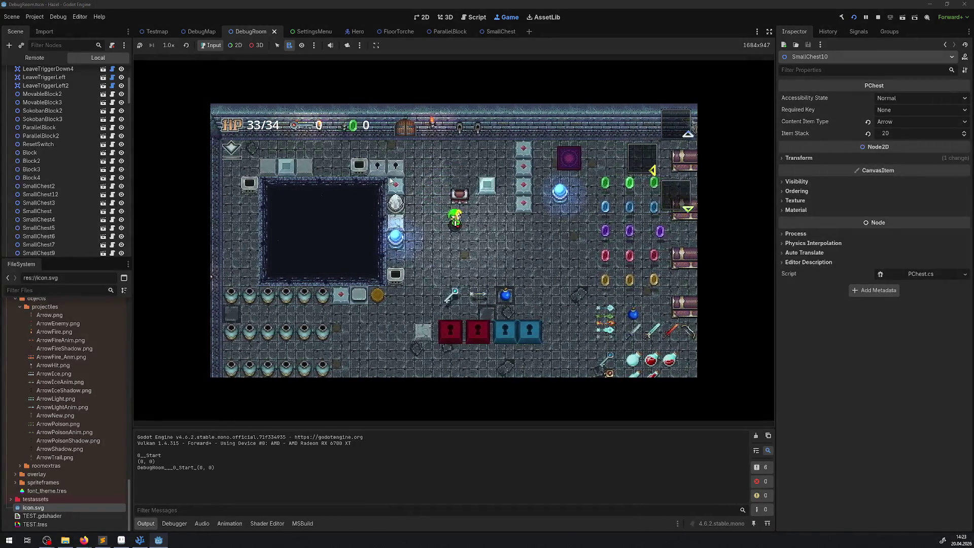
key(space)
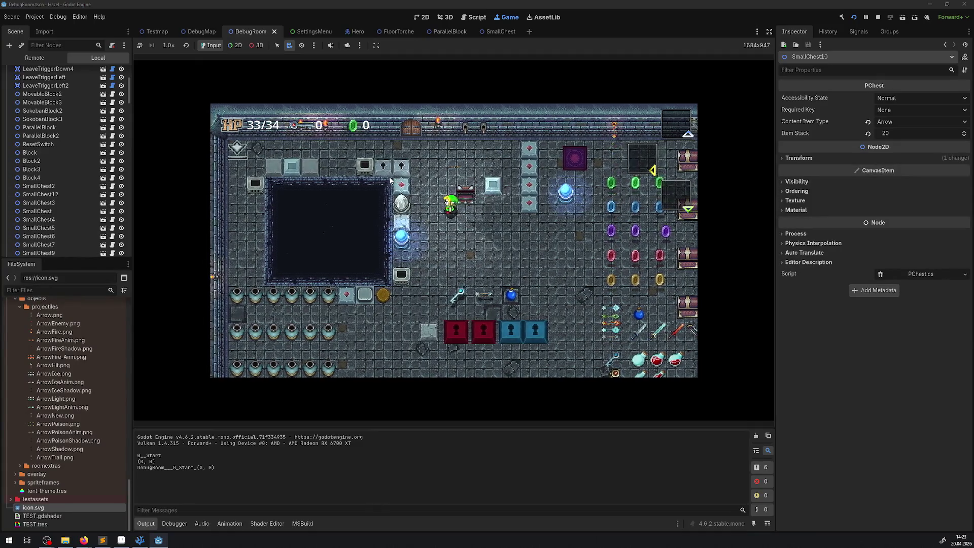
key(Left)
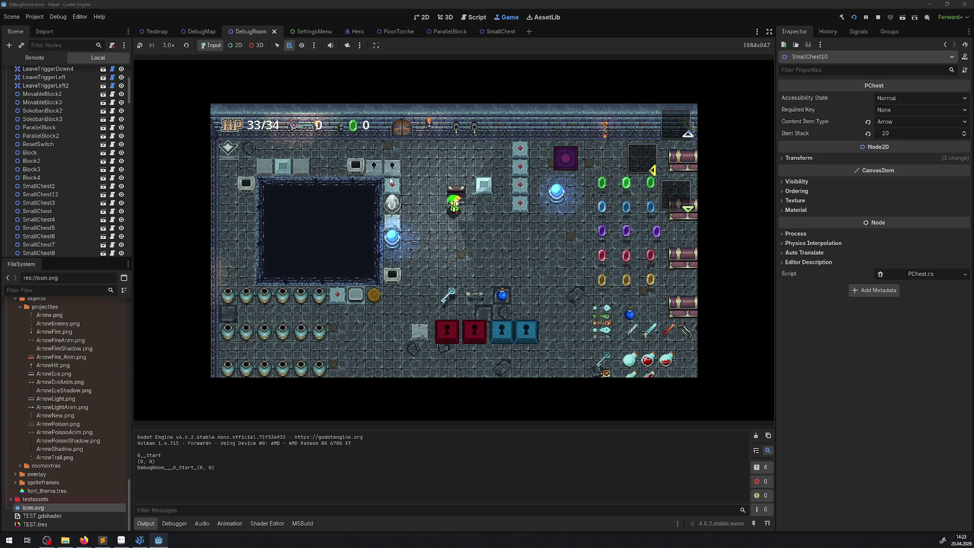
key(Right)
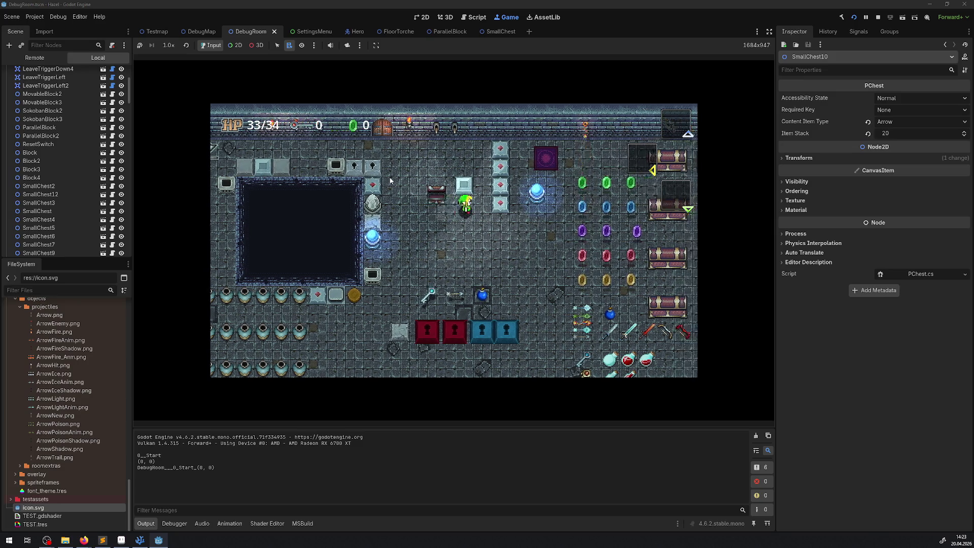
key(Left)
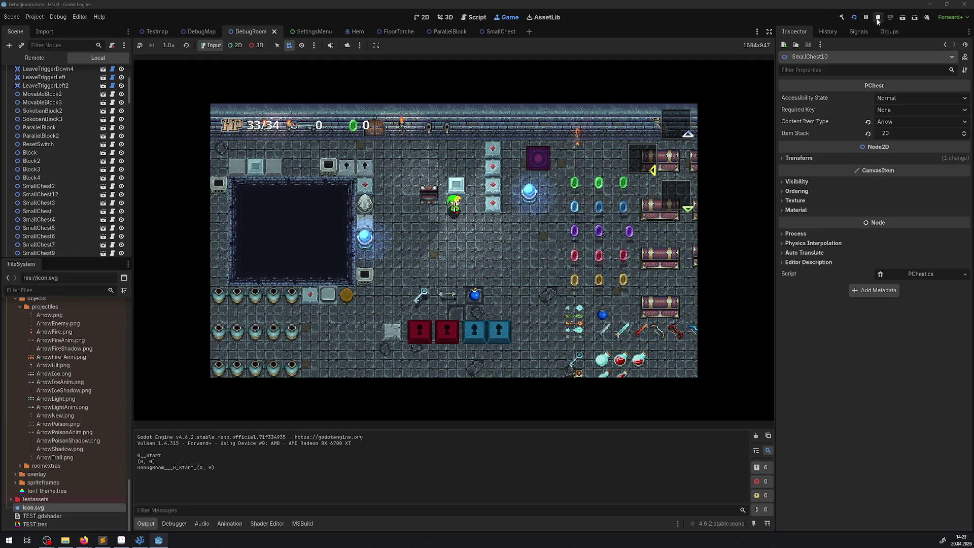
key(F8)
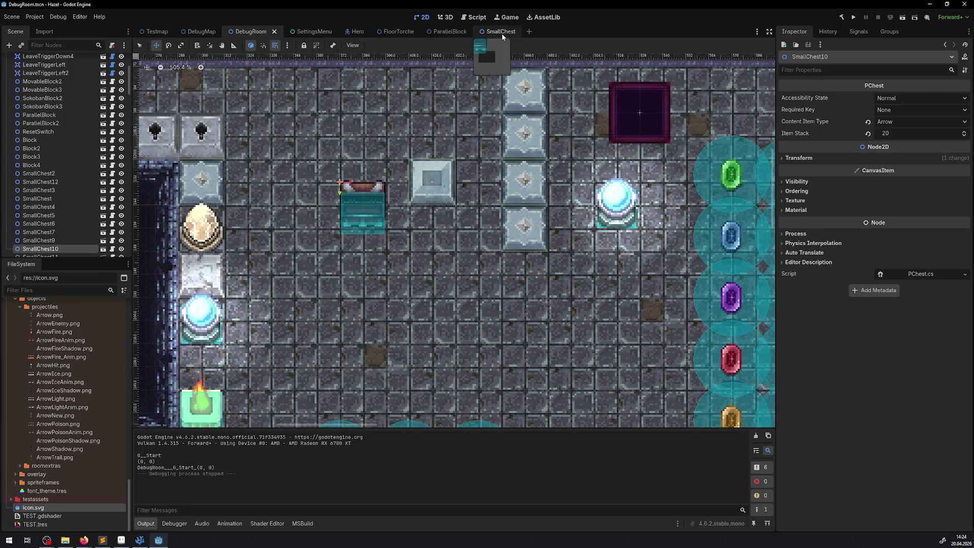
Step: Undo the polygon edits so the occluder's x values are back to -10 and 10, then save SmallChest
click(502, 32)
key(ctrl+z)
key(ctrl+z)
key(ctrl+z)
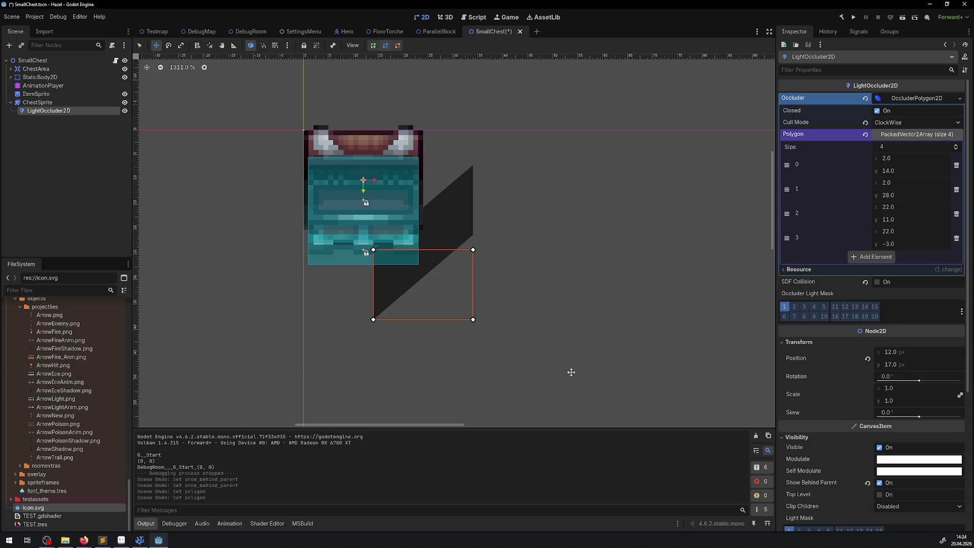
key(ctrl+z)
key(ctrl+z)
key(ctrl+z)
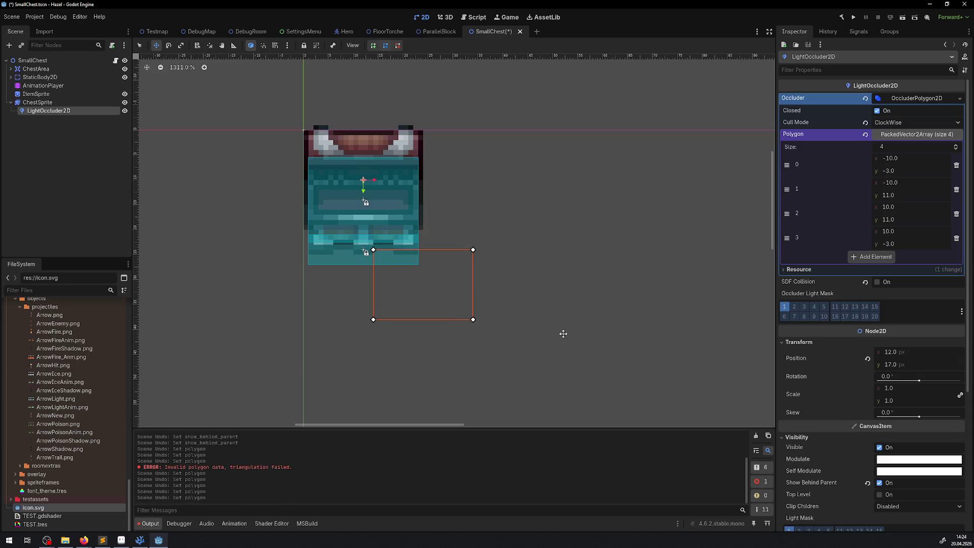
key(ctrl+a)
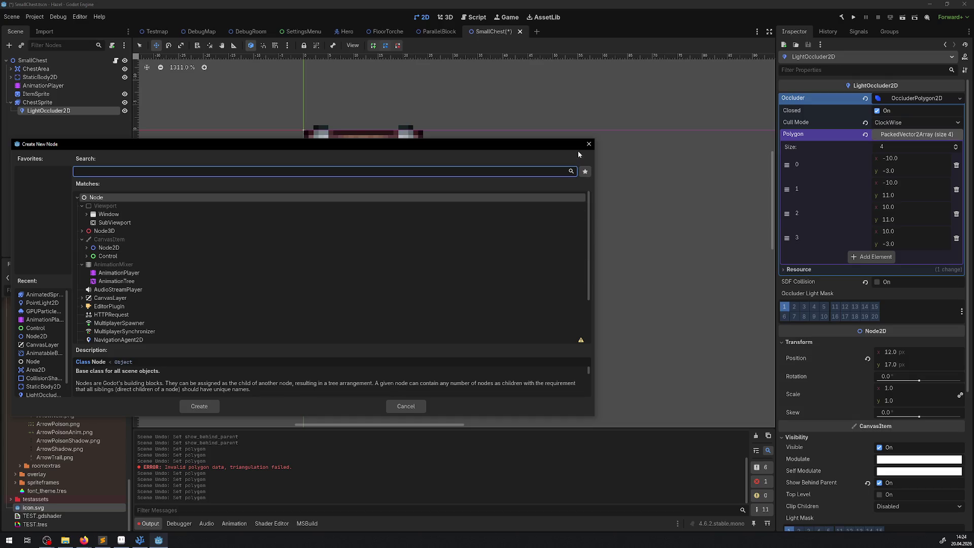
click(588, 146)
key(ctrl+s)
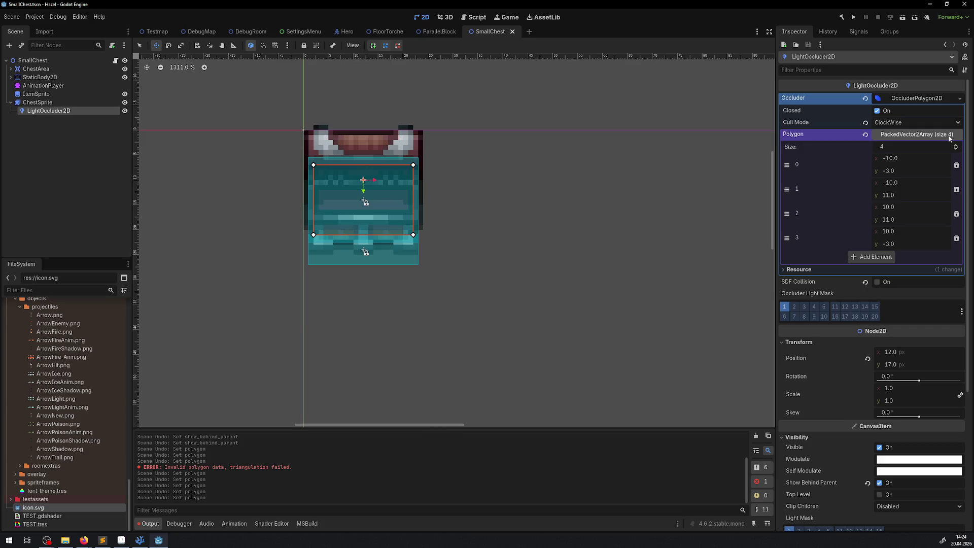
key(ctrl+s)
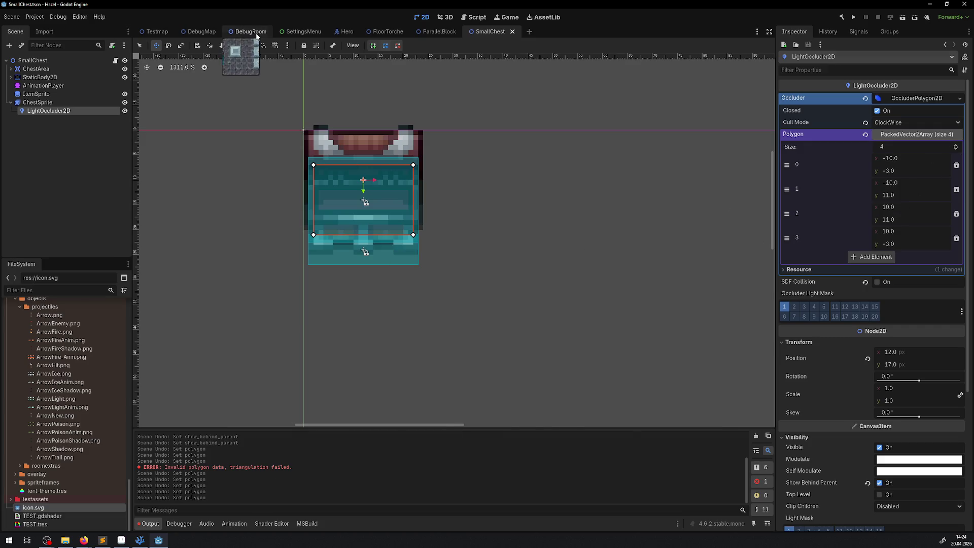
Step: Try Top Level on the occluder, save and compare in DebugRoom, then switch it off
click(251, 31)
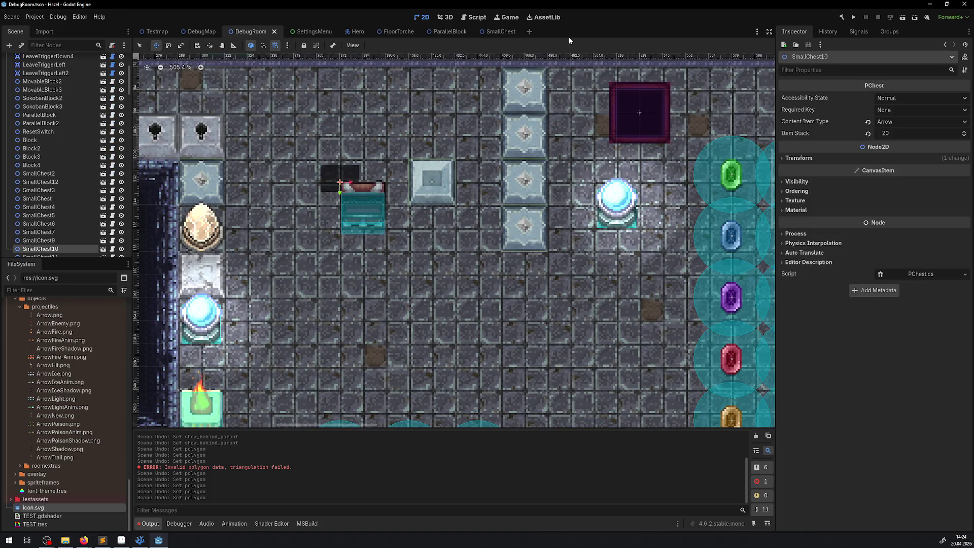
click(501, 32)
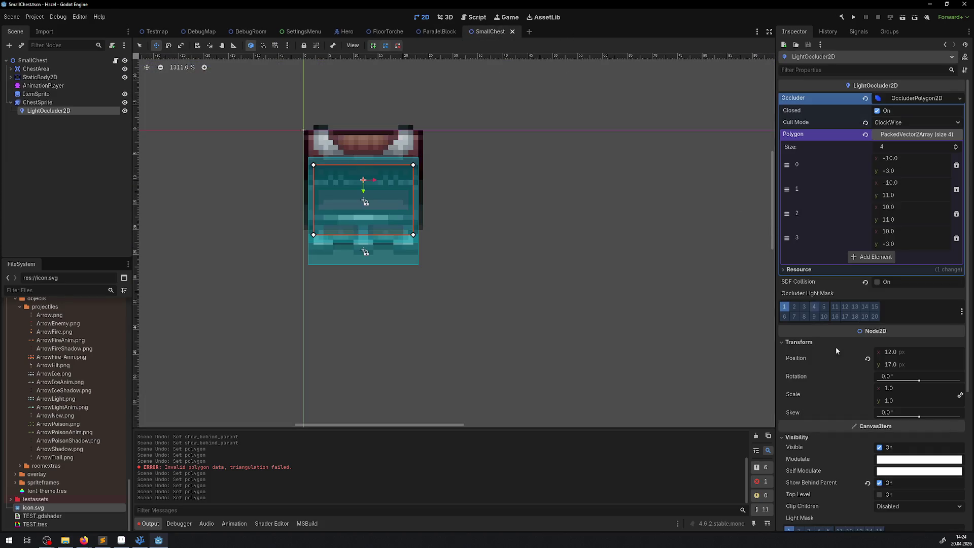
click(880, 495)
key(ctrl+s)
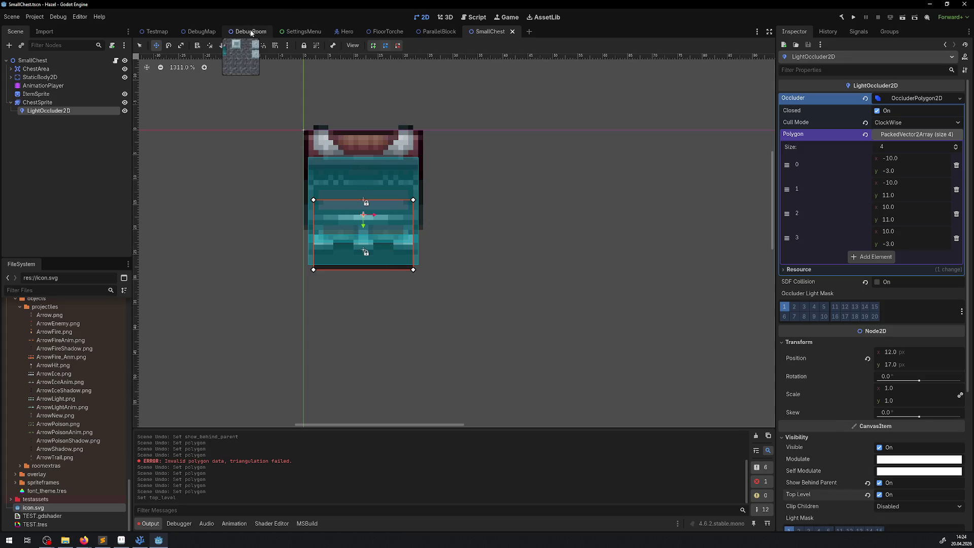
click(250, 33)
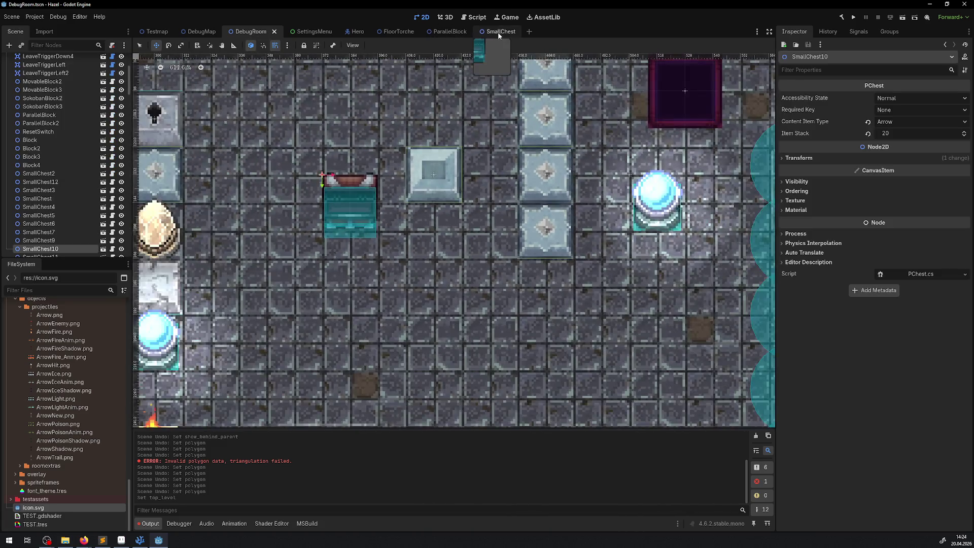
click(498, 32)
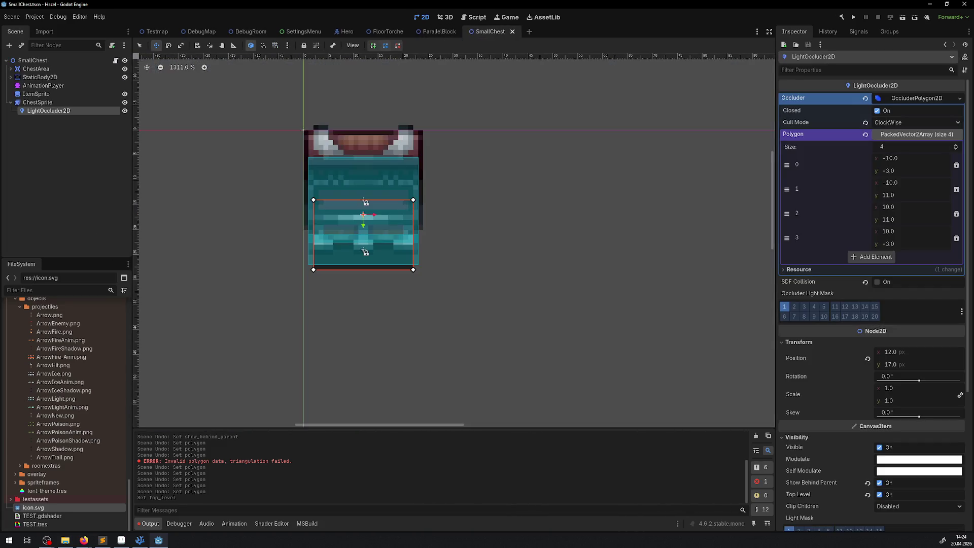
click(883, 497)
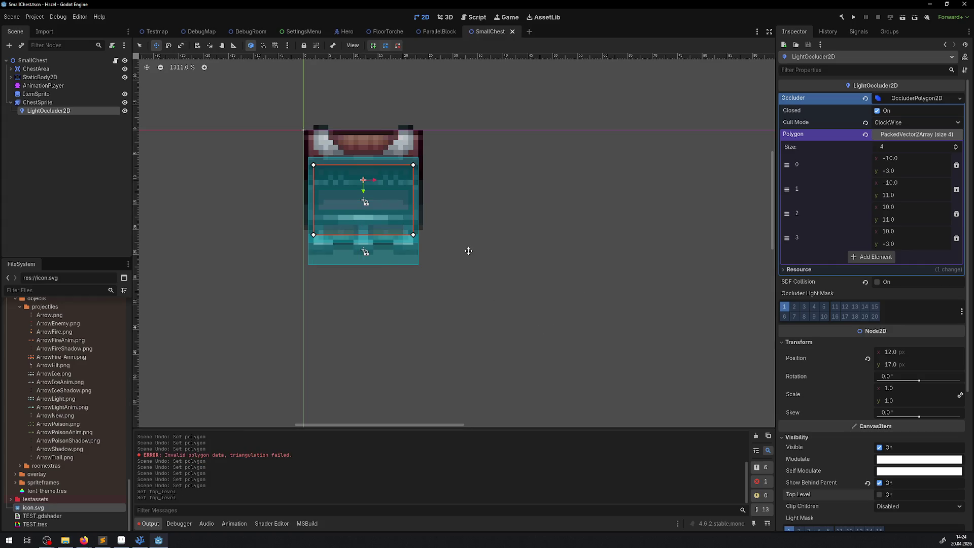
Step: Run the DebugRoom game to test the chest shadow
drag(357, 253, 426, 291)
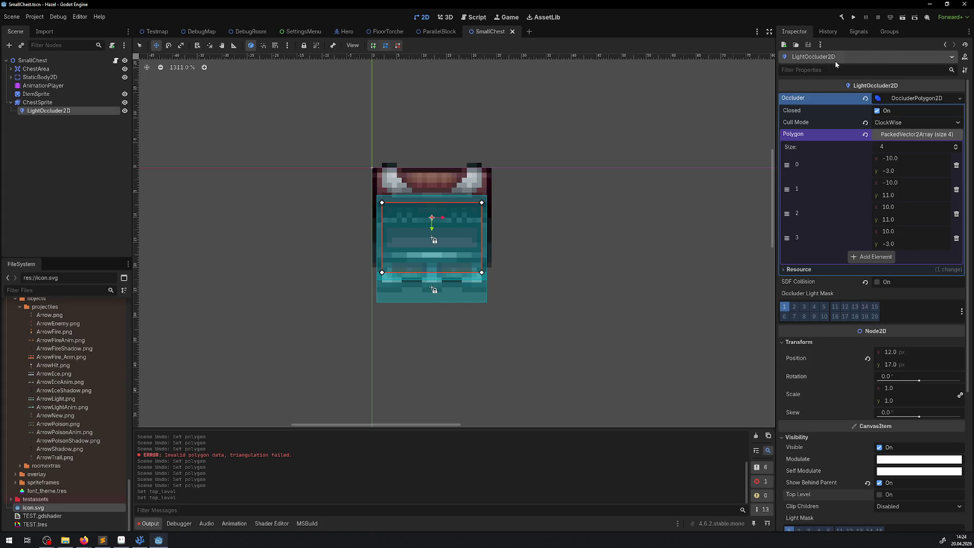
click(248, 32)
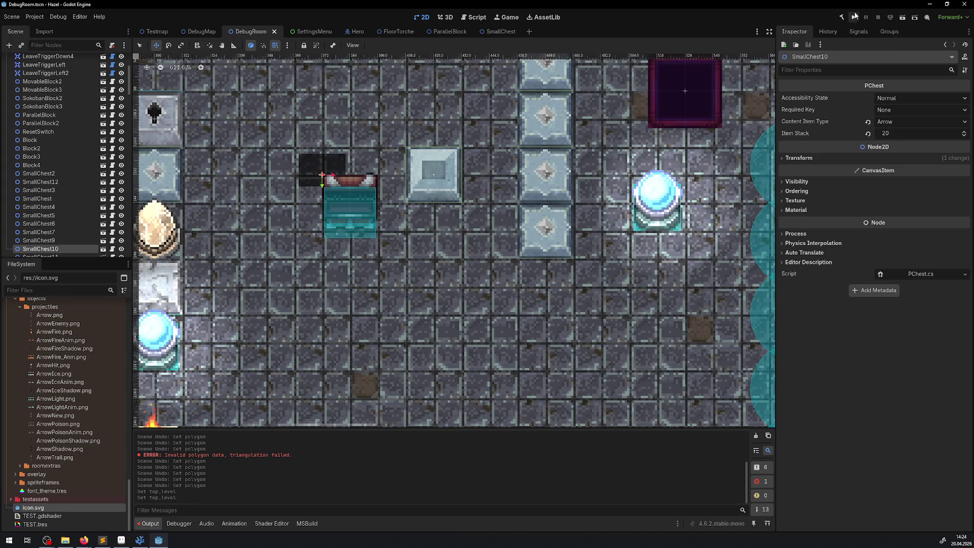
click(855, 17)
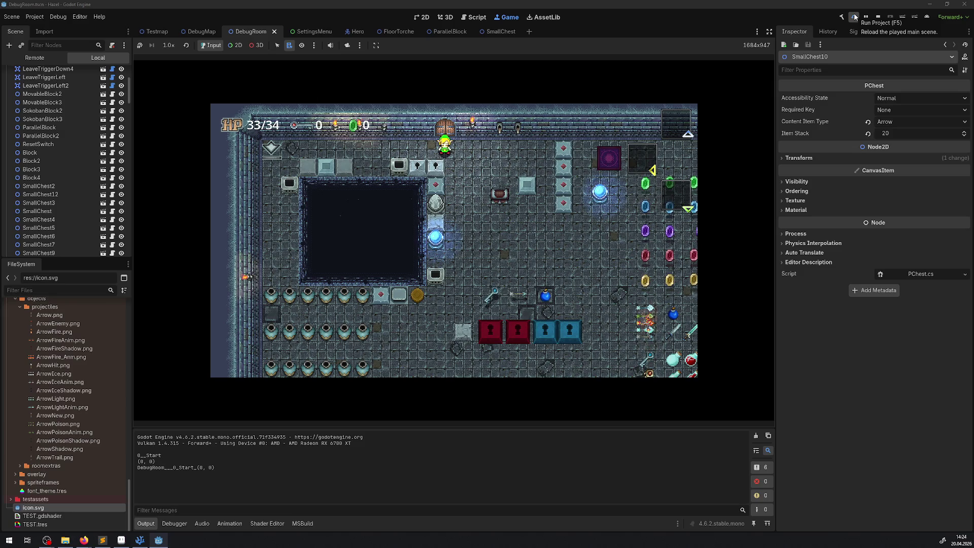
Step: Walk the hero from the entrance around the chest with the arrow keys, then stop the game
key(Down)
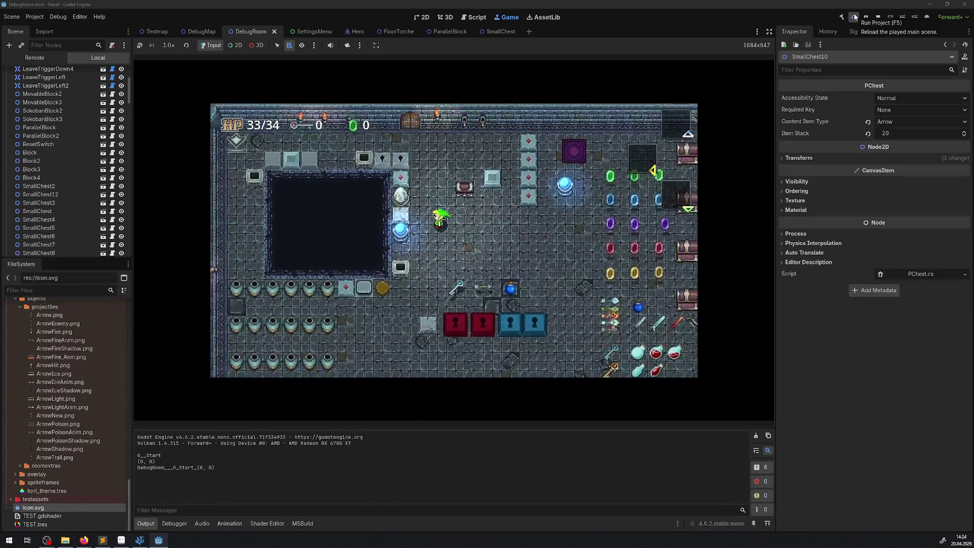
key(Up)
key(Right)
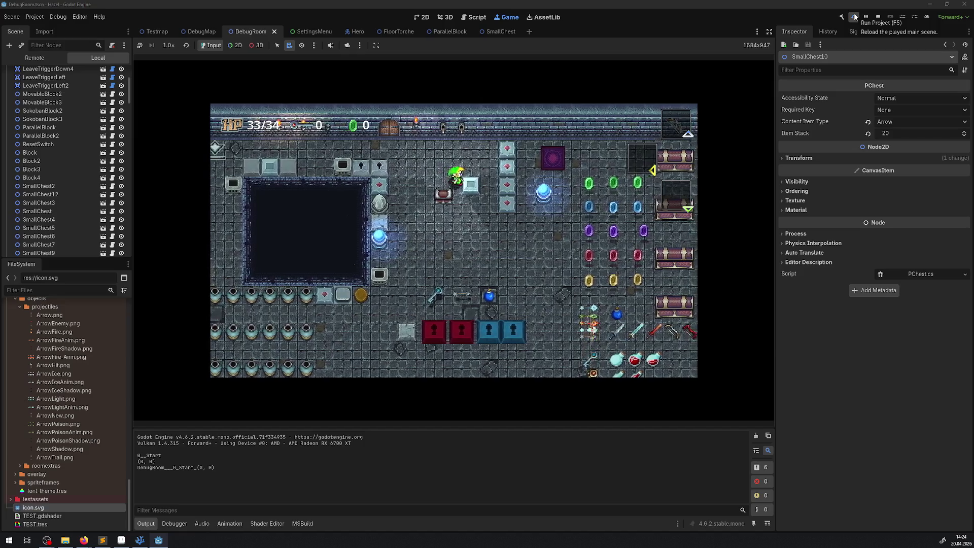
key(Up)
key(Down)
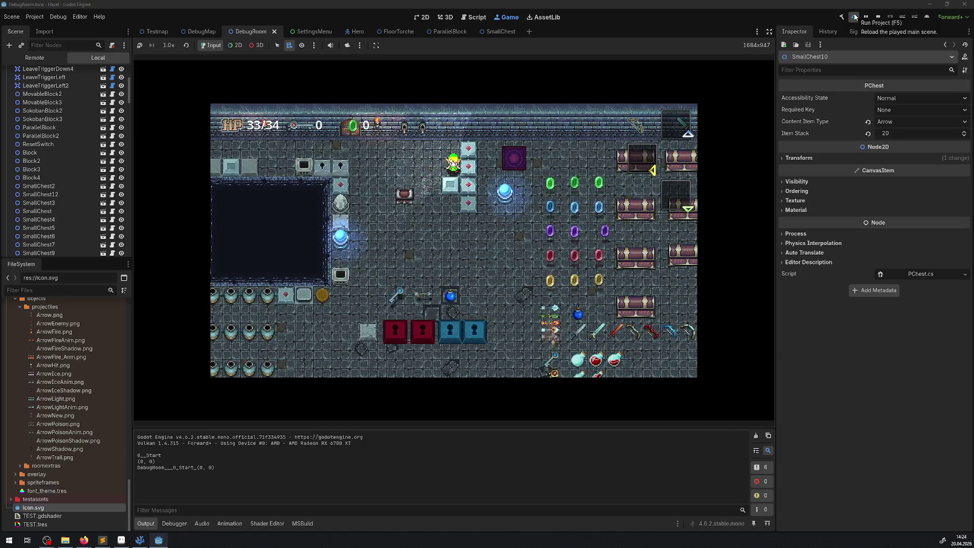
key(Left)
key(Right)
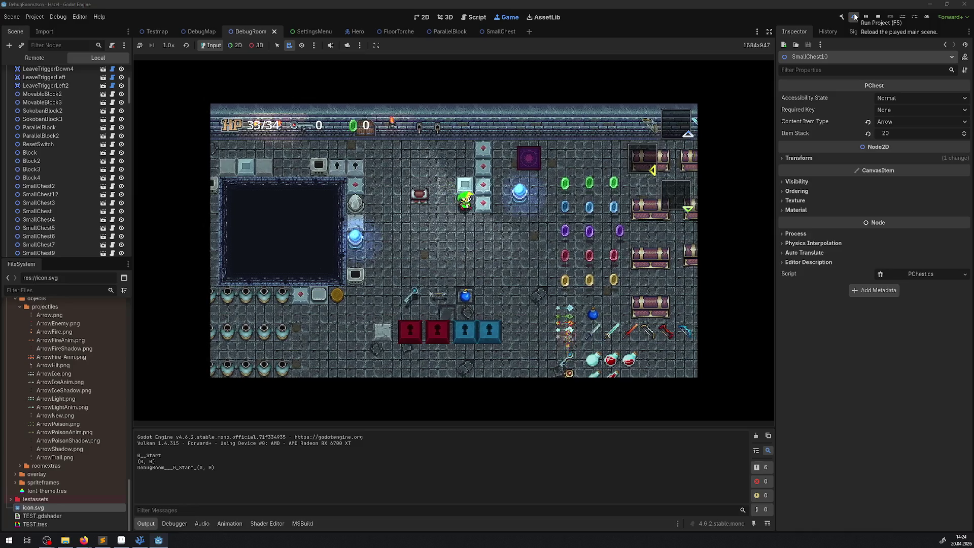
key(Down)
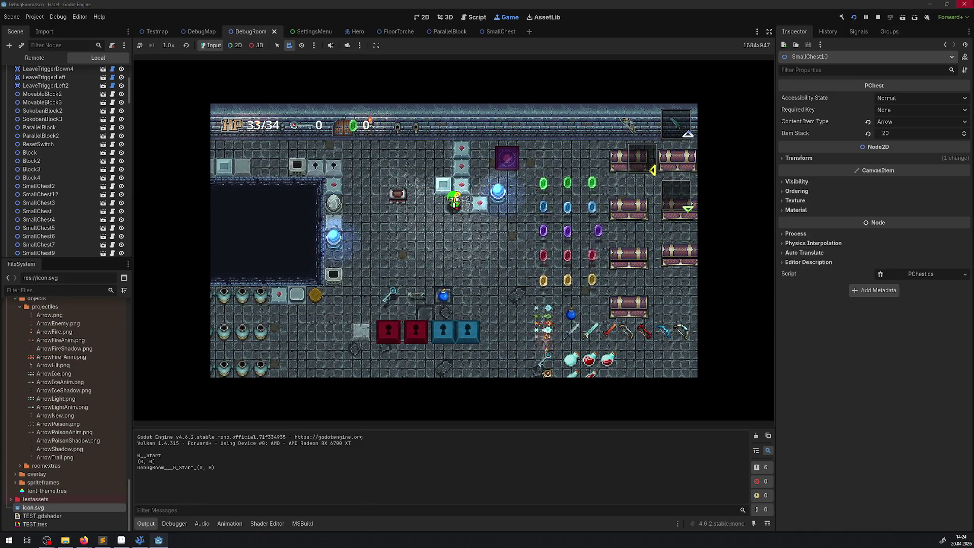
click(878, 17)
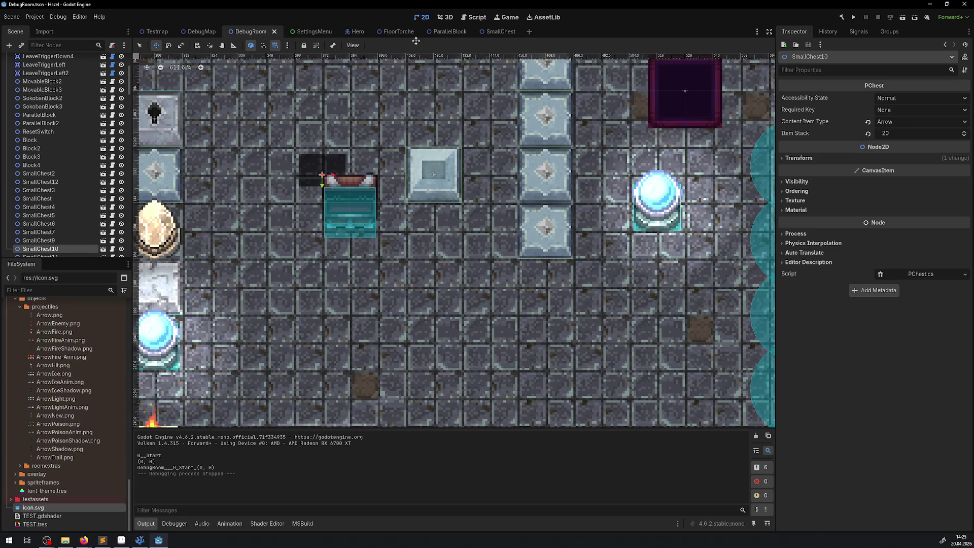
Step: Compare the SmallChest and DebugRoom scenes, ending on SmallChest, then run the game again
click(498, 32)
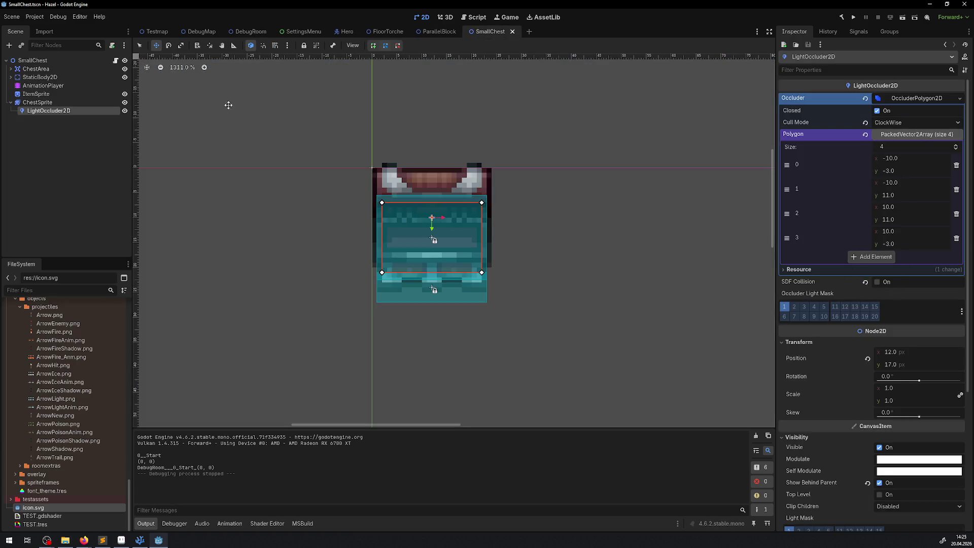
click(249, 32)
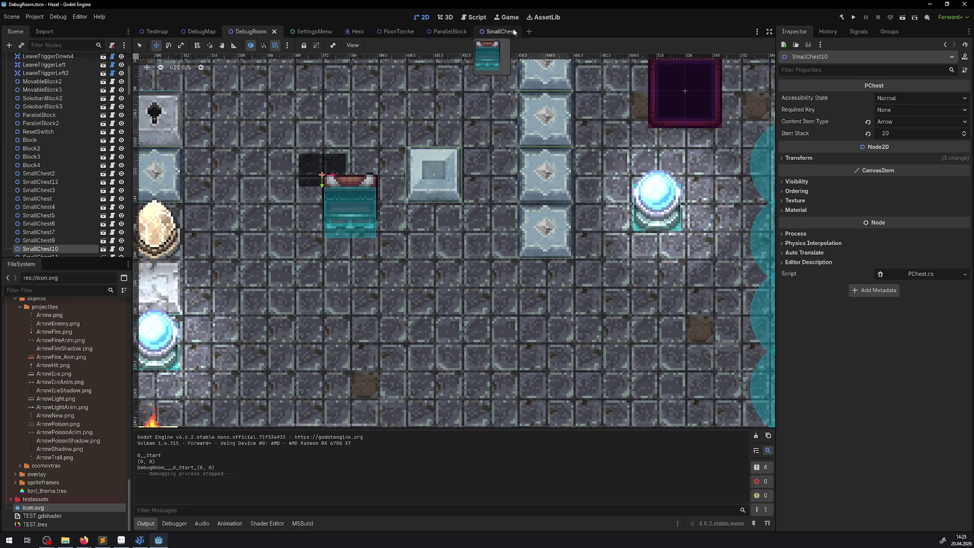
click(498, 31)
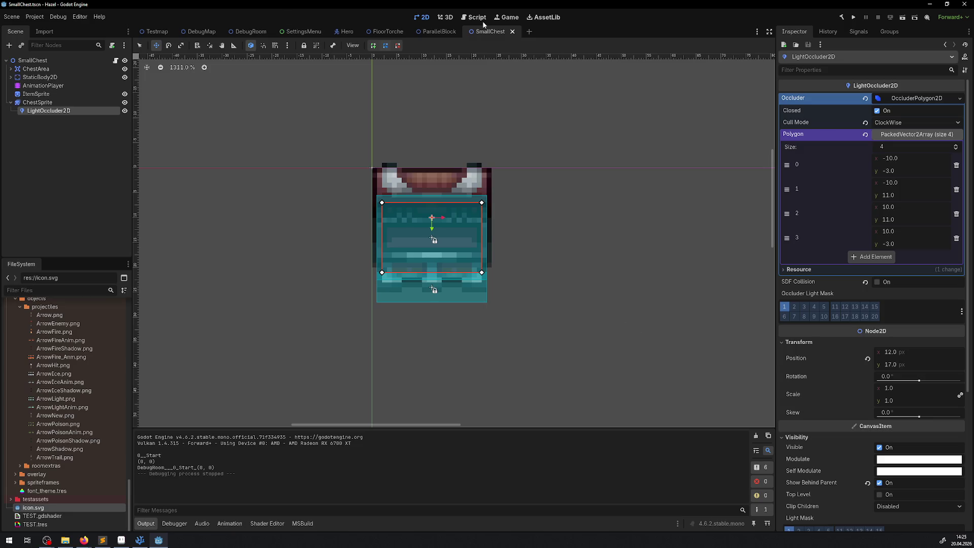
click(854, 19)
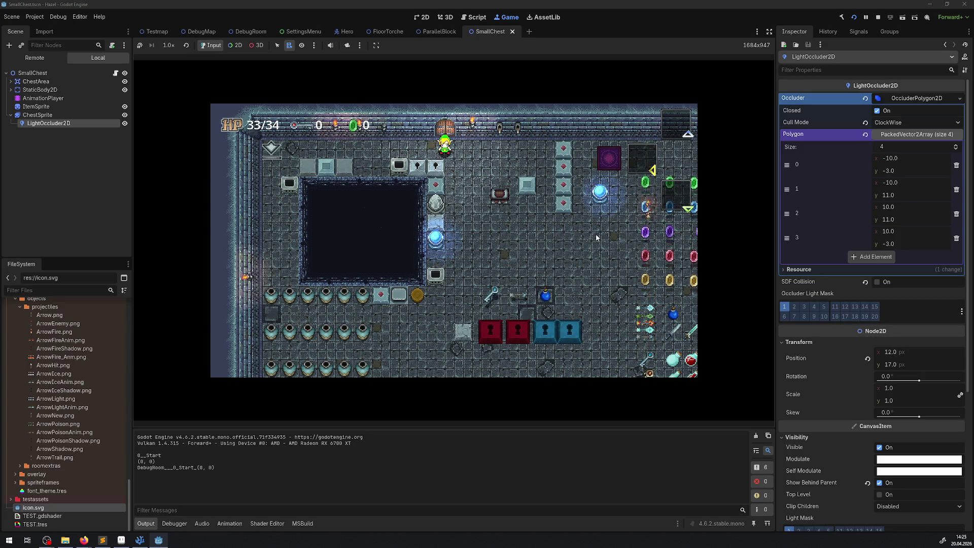
Step: Walk the hero down and right up to the chest, then step left away from it
key(Down)
key(Right)
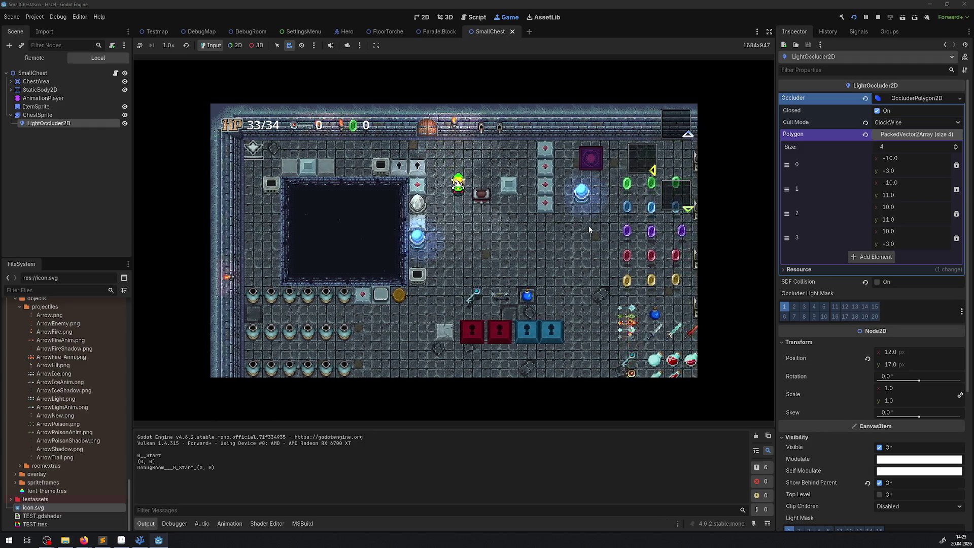
key(Down)
key(Right)
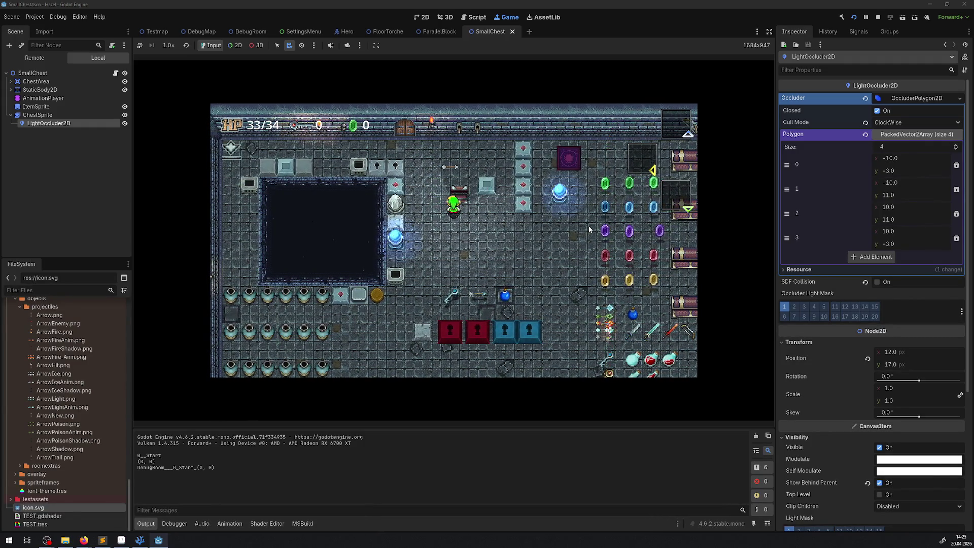
key(Left)
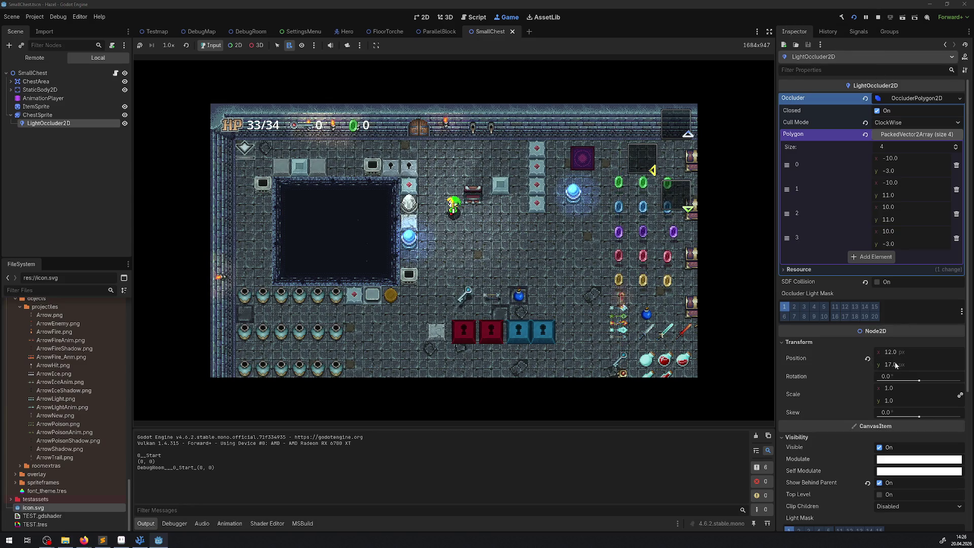
Step: Stop the DebugRoom playtest and switch over to Firefox
click(878, 18)
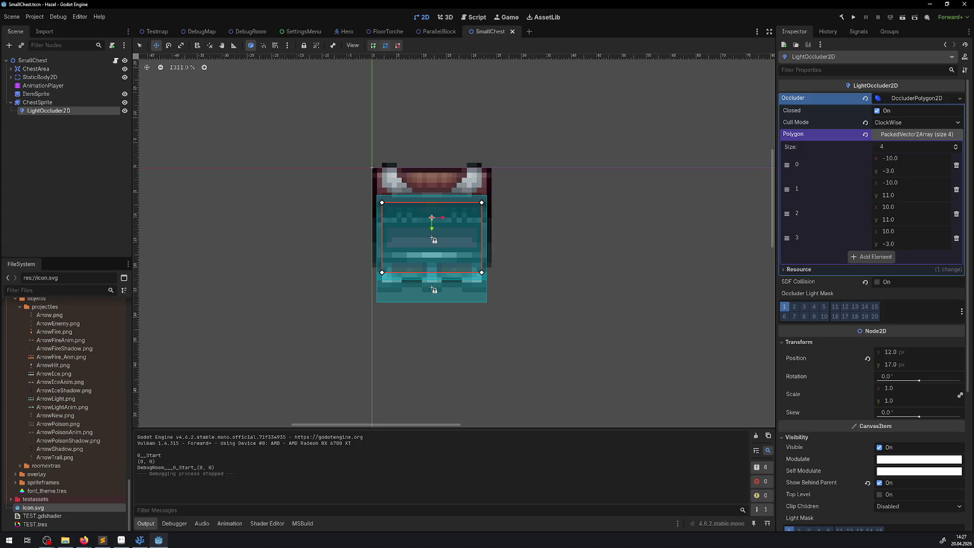
key(alt+Tab)
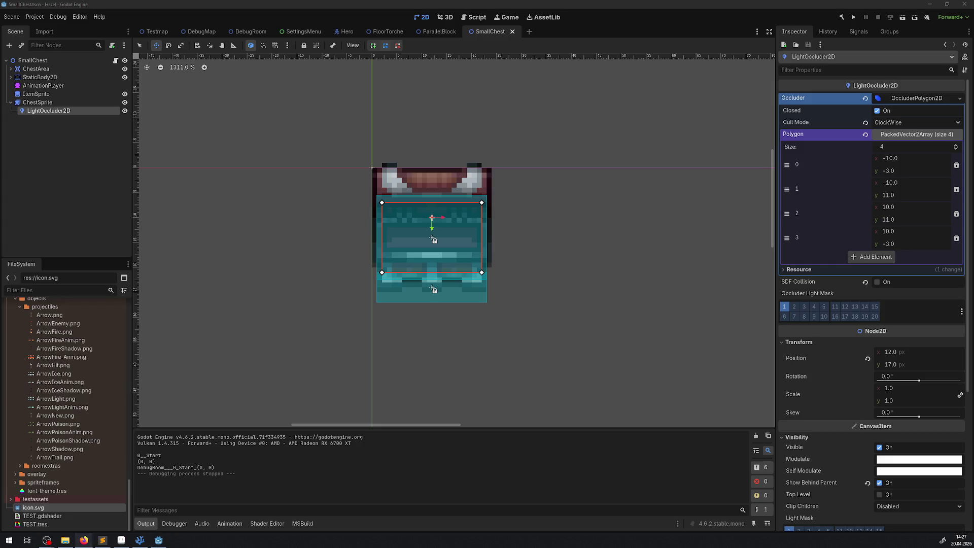